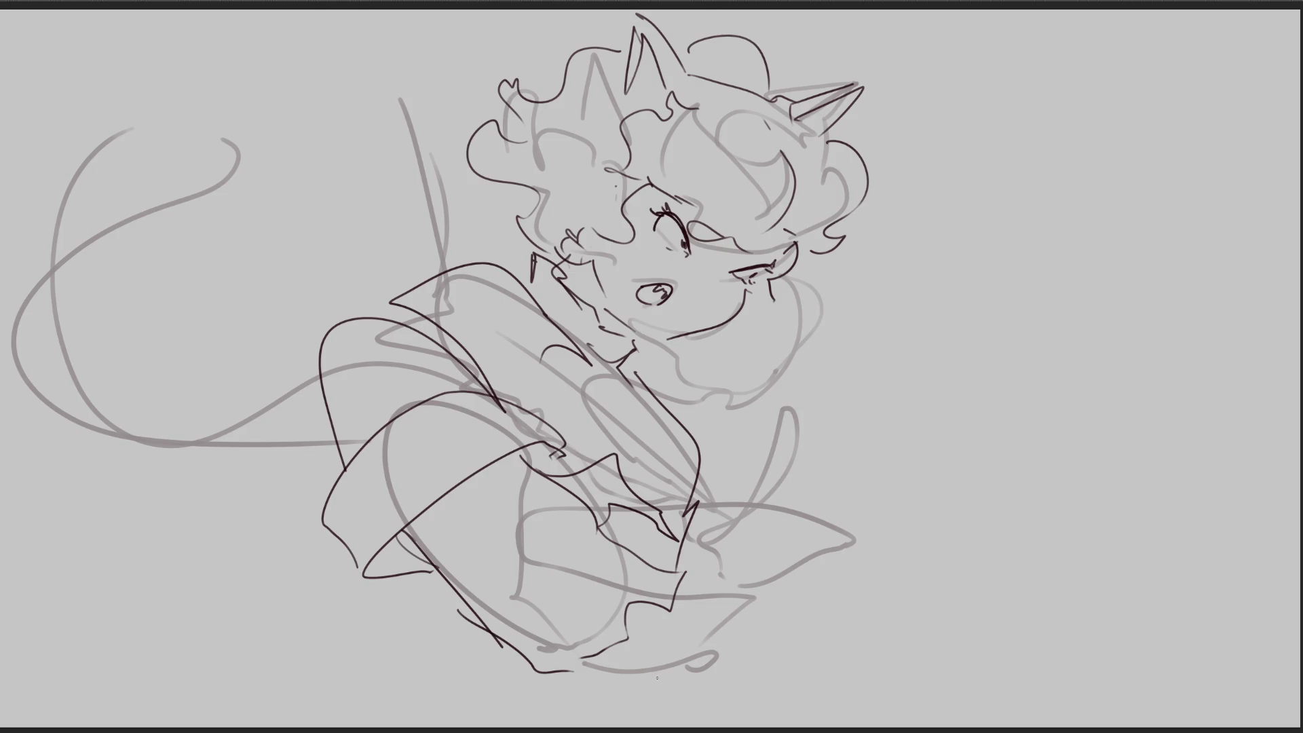
Step: Ink small chest details, a long sweeping skirt curve, a button and an arched stroke
drag(597, 373, 669, 405)
drag(662, 484, 706, 494)
drag(701, 502, 975, 549)
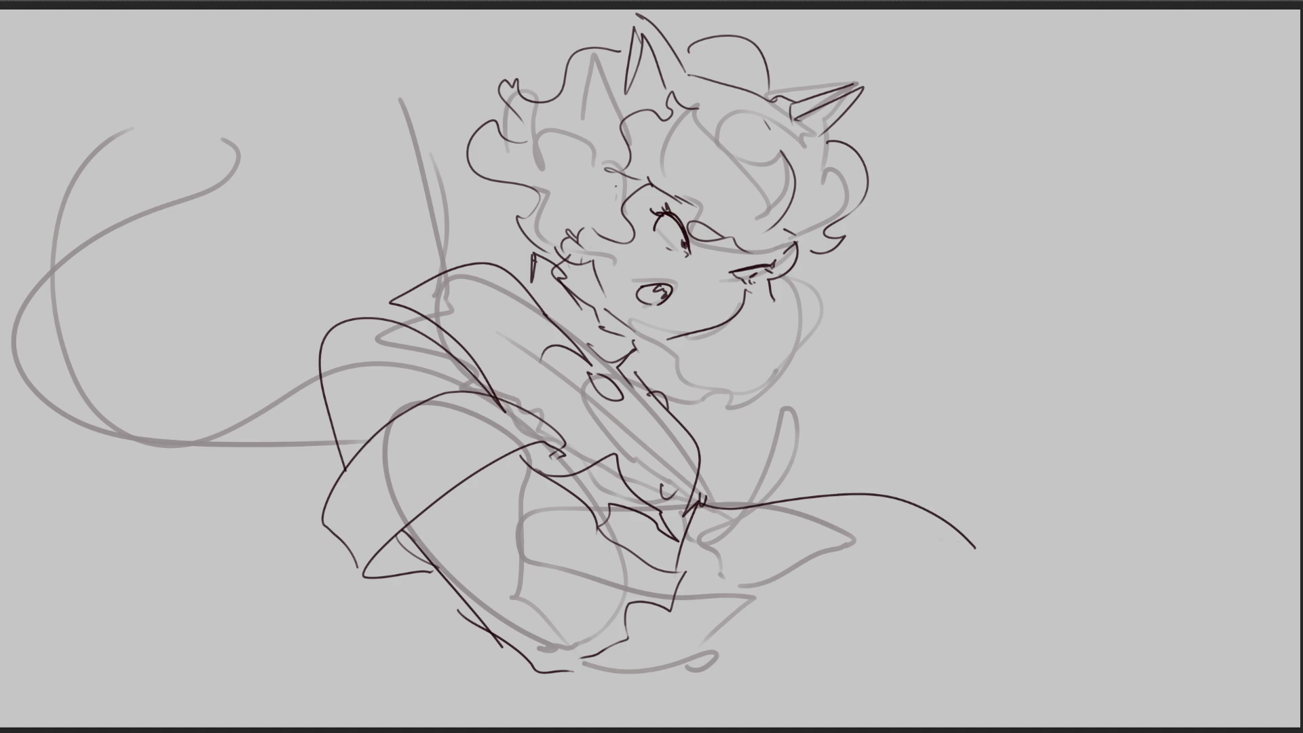
drag(725, 545, 724, 539)
drag(798, 496, 837, 493)
Step: Outline the skirt's right side and lower body, a looping tail on the left, and a rising right curve
drag(944, 527, 916, 672)
drag(451, 626, 519, 726)
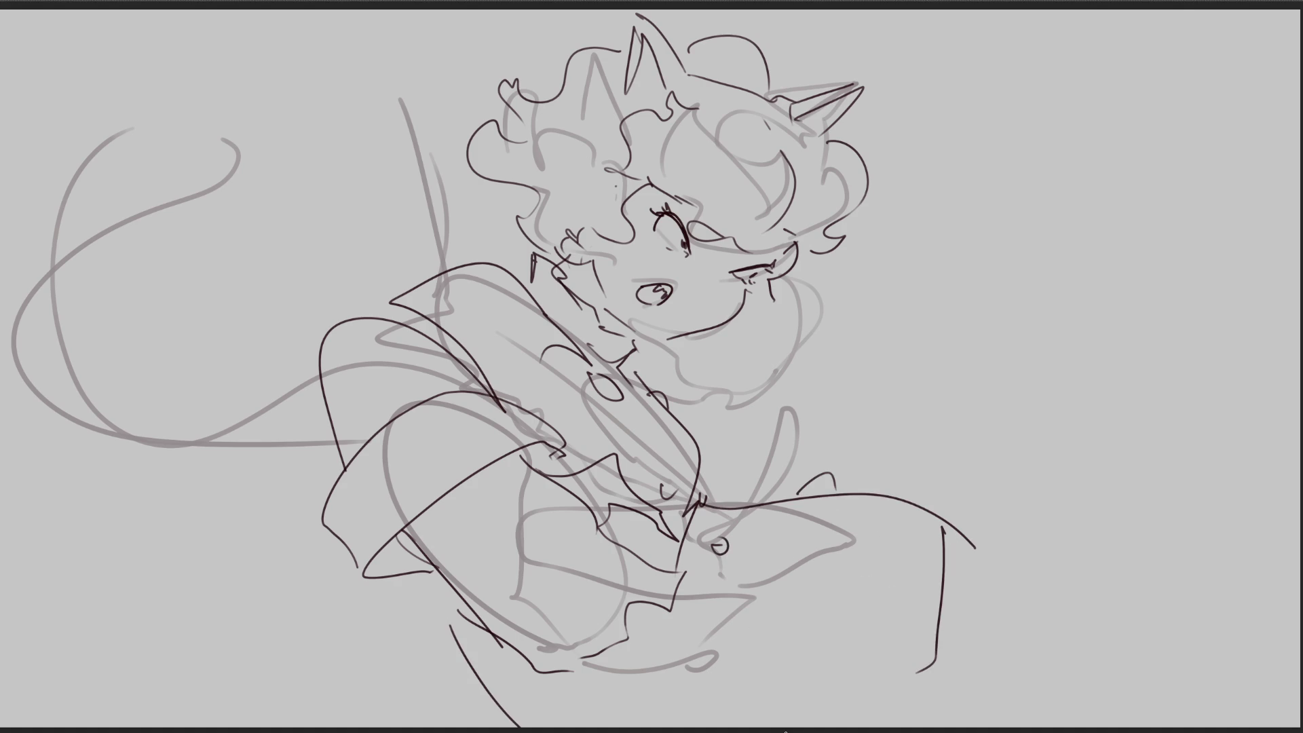
drag(915, 669, 871, 714)
mouse_move(11, 468)
mouse_down()
mouse_move(23, 483)
mouse_move(204, 441)
mouse_move(160, 716)
mouse_move(39, 344)
mouse_move(197, 686)
mouse_move(422, 706)
mouse_up()
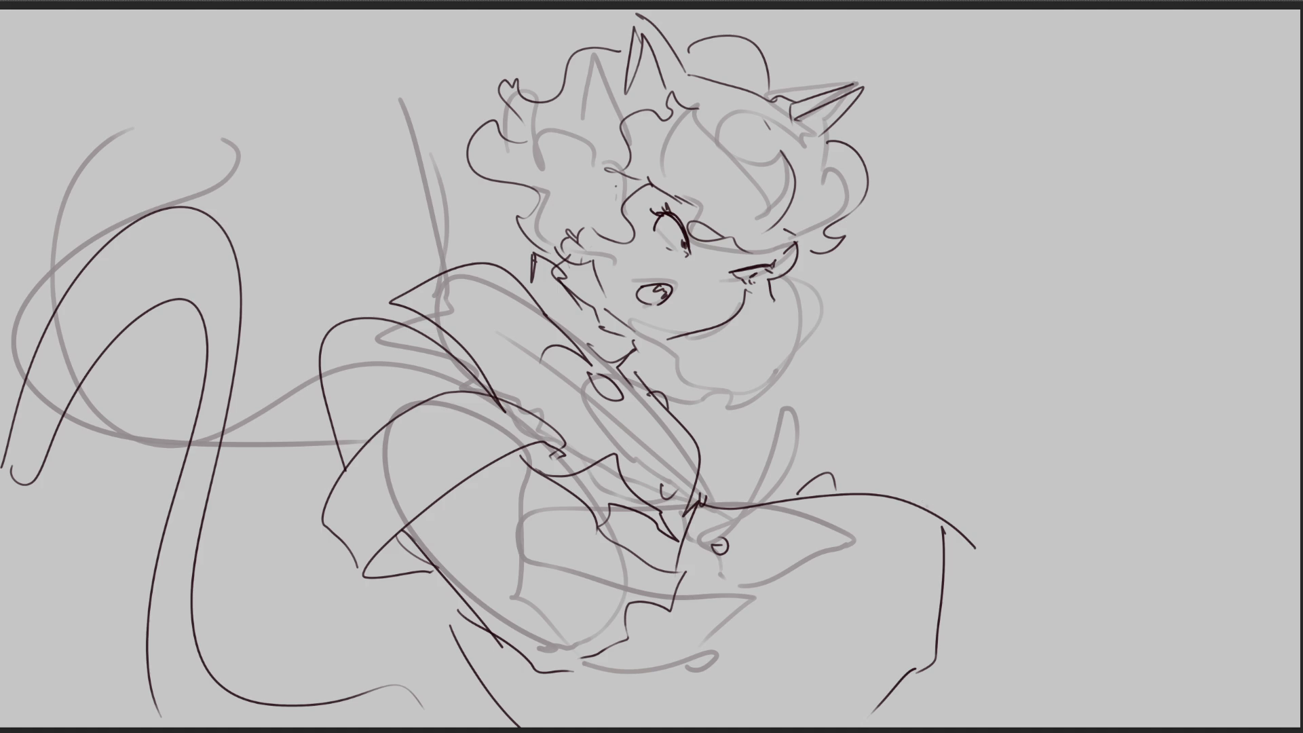
mouse_move(926, 510)
mouse_down()
mouse_move(1055, 296)
mouse_move(1226, 395)
mouse_move(1270, 455)
mouse_up()
Step: Draw a tall shape at the right edge with a long diagonal edge and parallel stripes
mouse_move(1245, 425)
mouse_down()
mouse_move(1092, 268)
mouse_move(1211, 234)
mouse_move(1270, 246)
mouse_move(1274, 260)
mouse_up()
drag(1257, 456, 1107, 659)
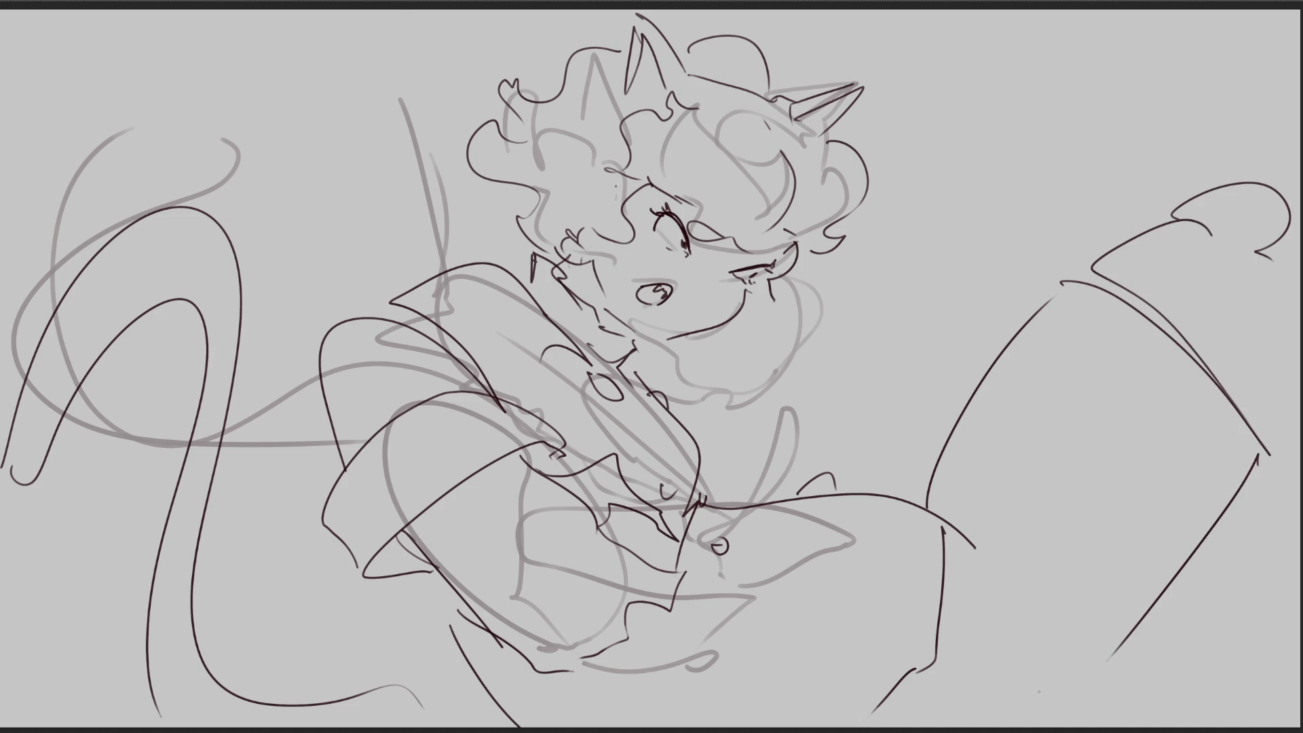
drag(1100, 300, 977, 530)
drag(1181, 362, 1028, 650)
drag(1230, 424, 1100, 651)
drag(1021, 630, 1096, 712)
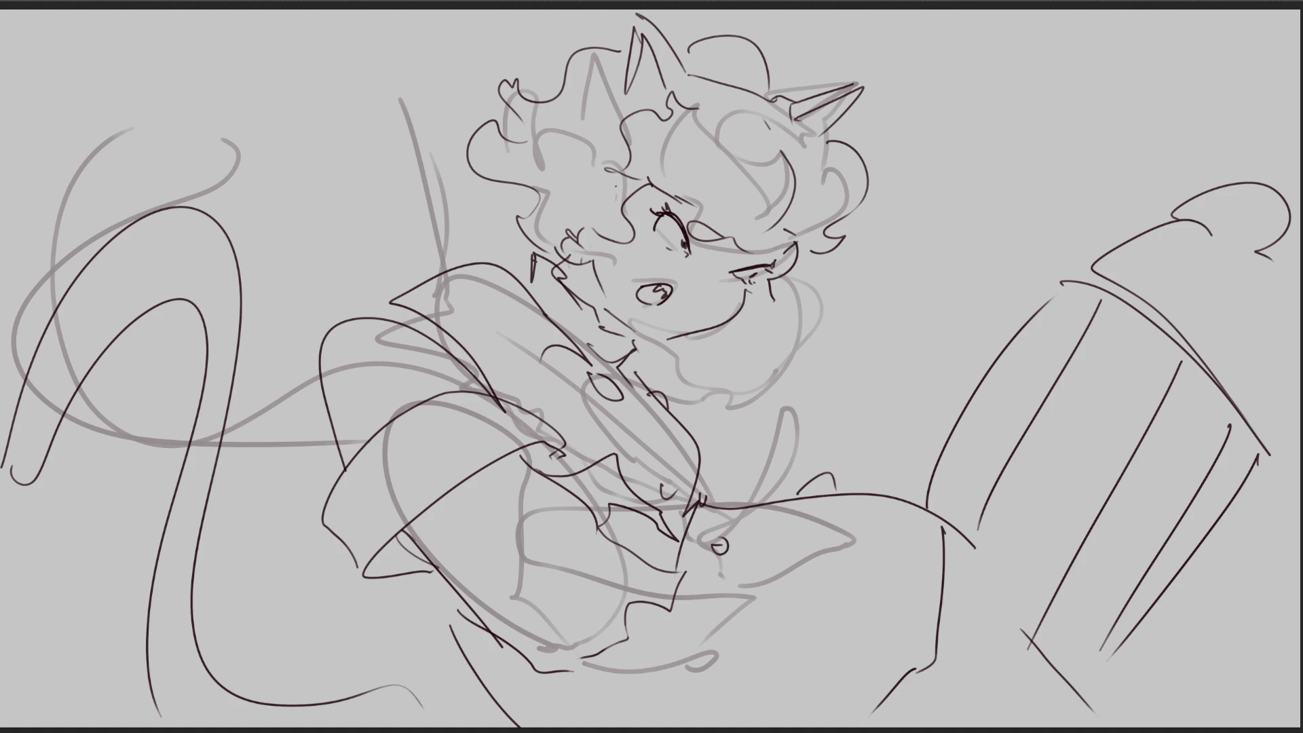
Step: Undo a stray loop beside the face and sketch collar lines across the neck
mouse_move(808, 311)
mouse_down()
mouse_move(819, 300)
mouse_move(862, 342)
mouse_move(664, 385)
mouse_move(743, 503)
mouse_up()
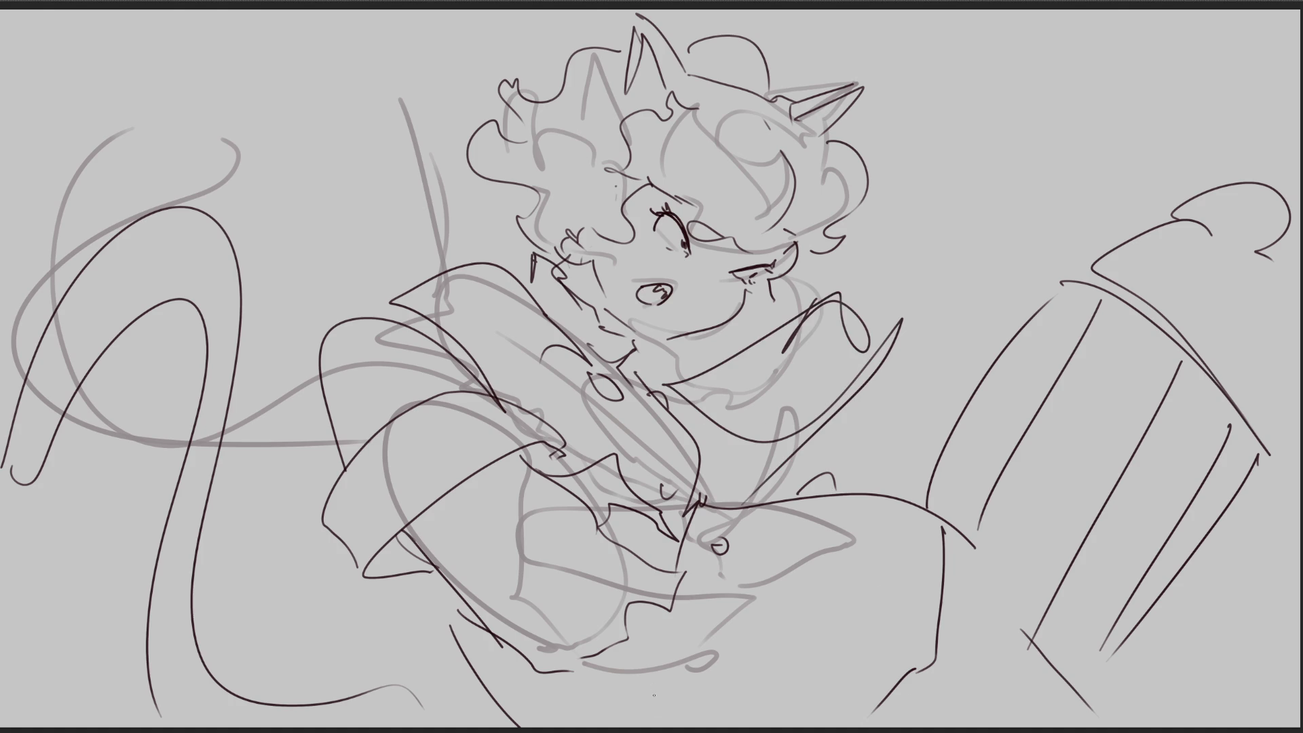
key(ctrl+z)
key(ctrl+z)
mouse_move(648, 356)
mouse_down()
mouse_move(669, 406)
mouse_move(712, 417)
mouse_up()
mouse_move(672, 363)
mouse_down()
mouse_move(811, 303)
mouse_move(875, 334)
mouse_up()
drag(774, 366, 862, 336)
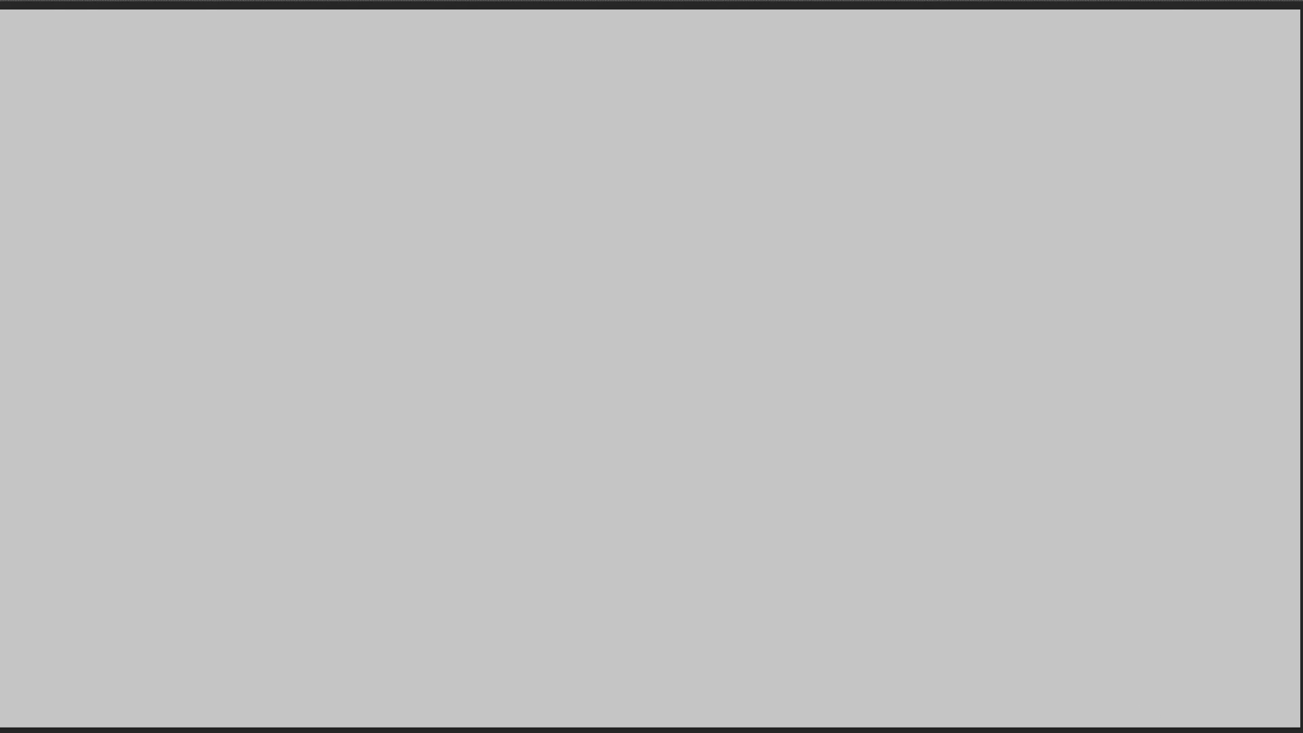
Step: Enlarge the brush size with the ] key
key(bracketright)
key(bracketright)
key(bracketright)
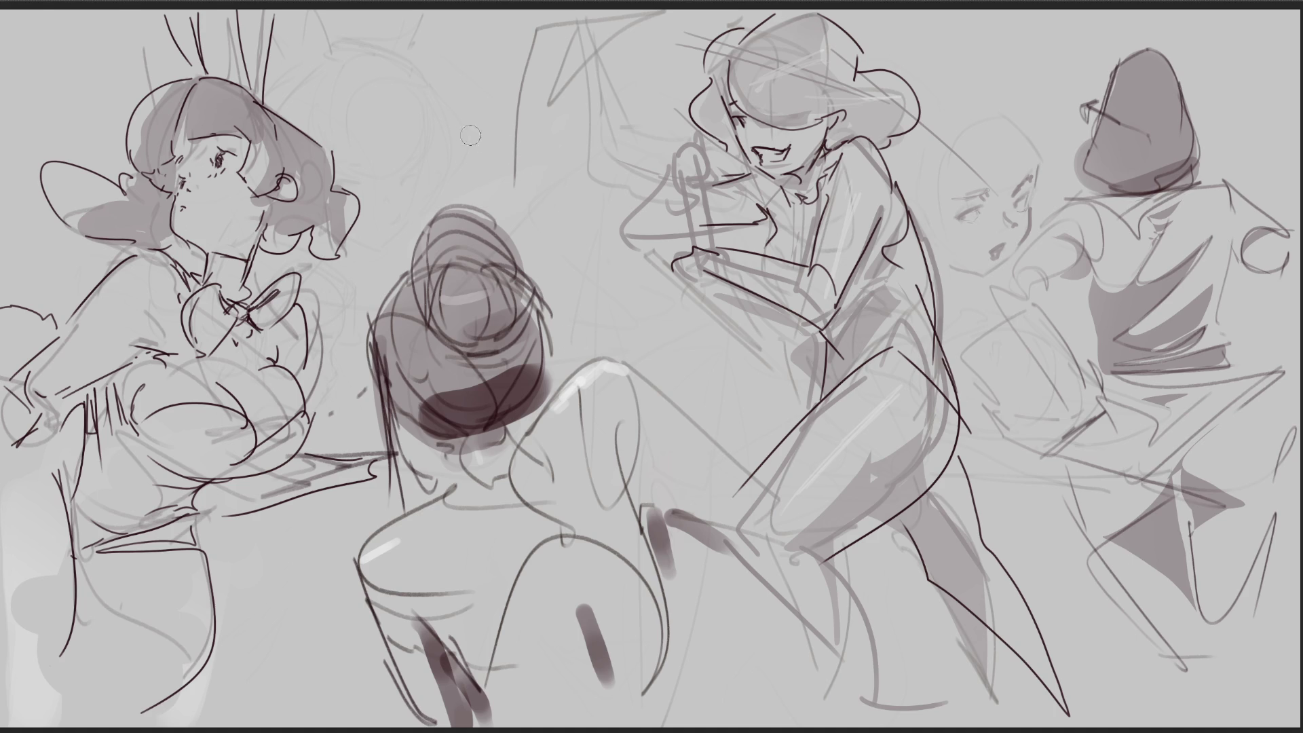
Step: Start hand-lettering 'BRB' near the top of the figure sketch page
mouse_move(414, 103)
mouse_down()
mouse_move(396, 117)
mouse_move(441, 153)
mouse_move(549, 166)
mouse_move(618, 121)
mouse_move(519, 191)
mouse_up()
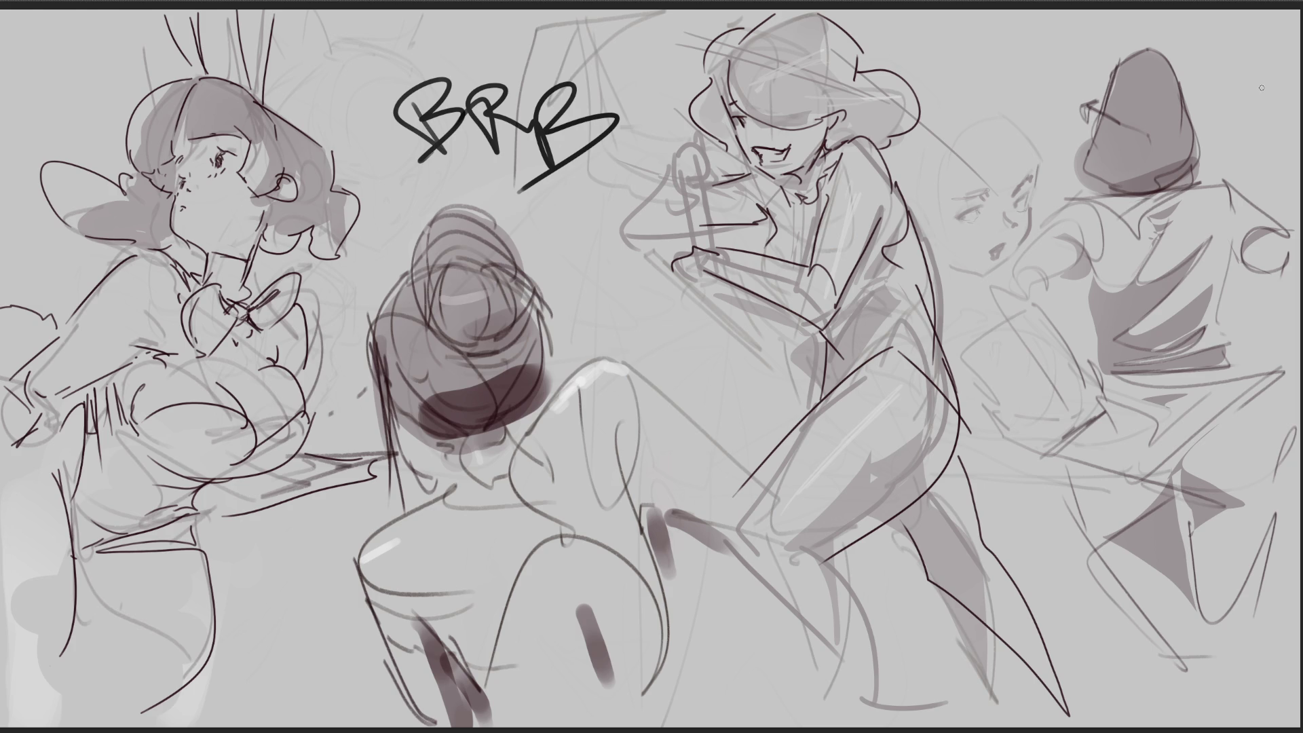
Step: Draw a test zigzag, undo it along with the BRB lettering, and clear the sketch
mouse_move(506, 63)
mouse_down()
mouse_move(594, 125)
mouse_move(686, 393)
mouse_move(1, 476)
mouse_up()
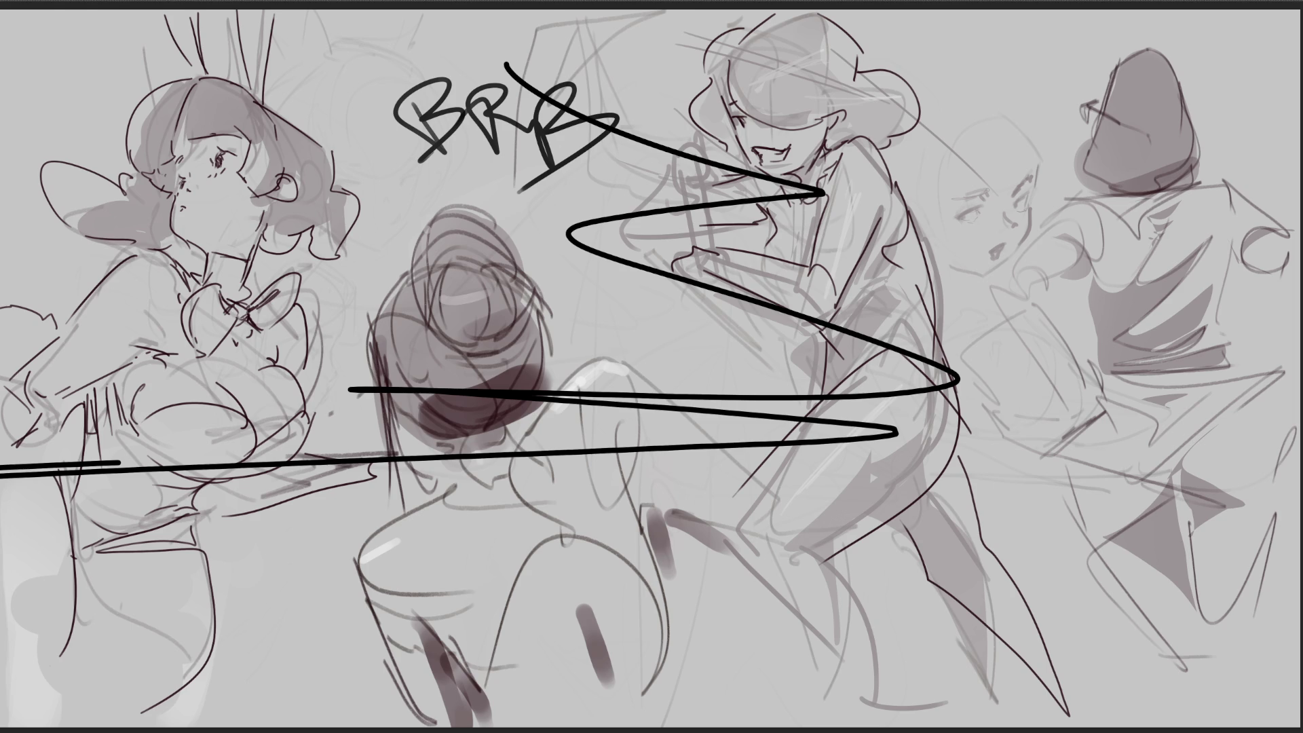
key(ctrl+z)
key(ctrl+z)
key(ctrl+z)
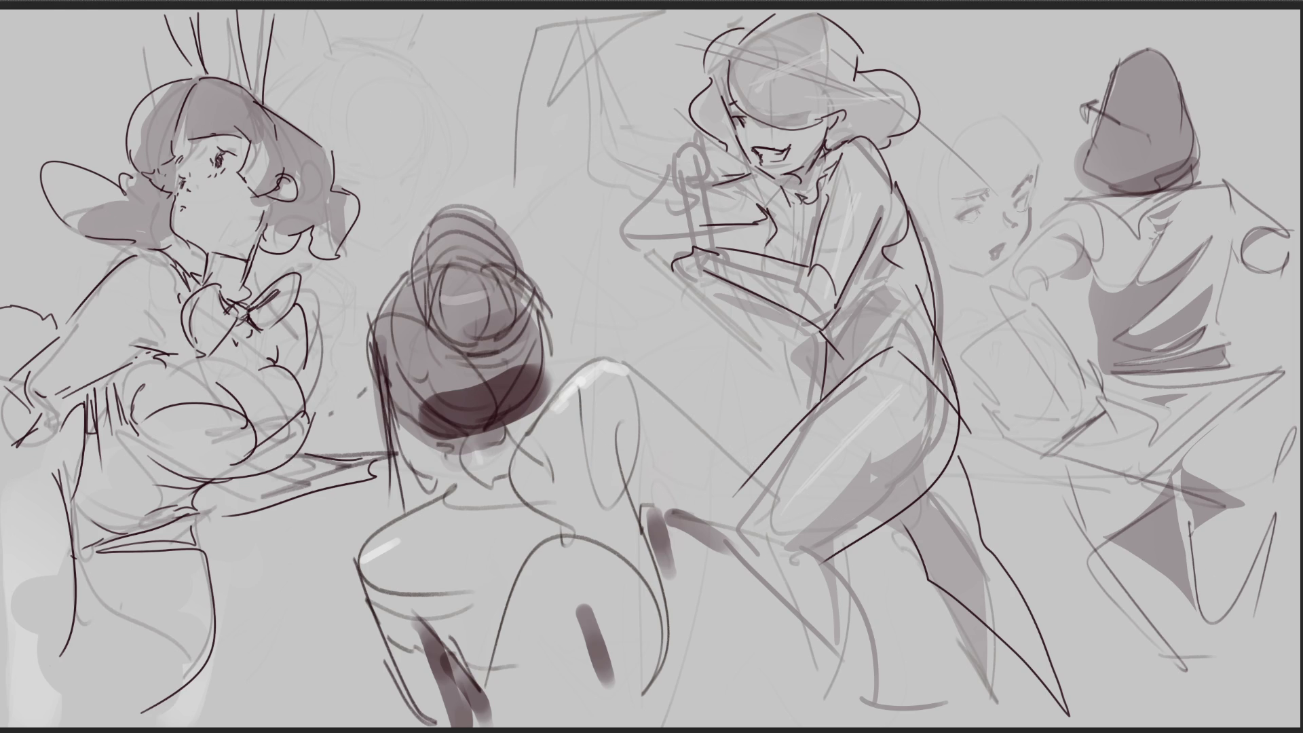
key(Delete)
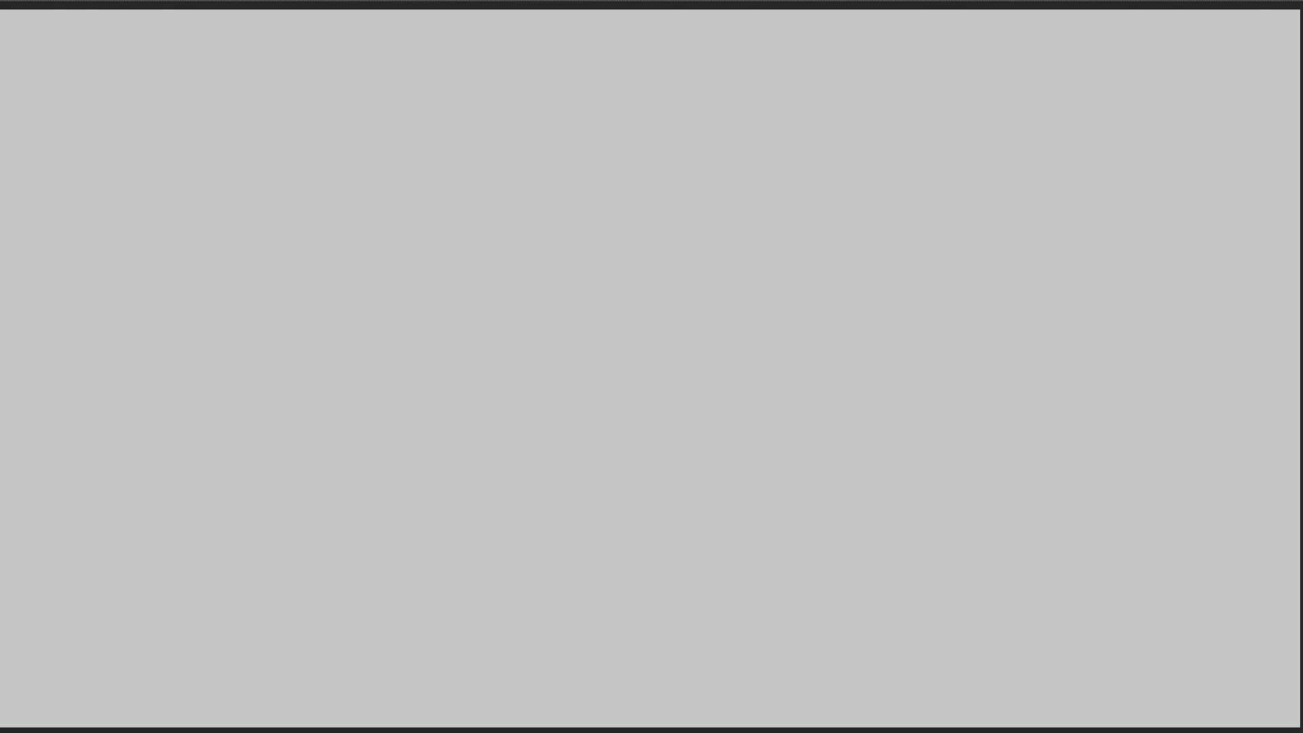
Step: Scribble a loose seated-figure gesture with a long curling tail, then fade it to light grey
drag(637, 106, 602, 195)
mouse_move(628, 122)
mouse_down()
mouse_move(670, 87)
mouse_move(654, 239)
mouse_move(603, 245)
mouse_up()
drag(603, 246, 736, 203)
mouse_move(789, 141)
mouse_down()
mouse_move(801, 210)
mouse_move(686, 286)
mouse_up()
drag(660, 195, 687, 285)
mouse_move(685, 96)
mouse_down()
mouse_move(614, 323)
mouse_move(590, 64)
mouse_move(779, 106)
mouse_move(670, 297)
mouse_move(842, 278)
mouse_move(890, 169)
mouse_move(713, 420)
mouse_move(621, 519)
mouse_move(706, 373)
mouse_move(828, 338)
mouse_up()
mouse_move(896, 309)
mouse_down()
mouse_move(532, 634)
mouse_move(835, 645)
mouse_move(991, 512)
mouse_move(889, 489)
mouse_move(1167, 244)
mouse_move(842, 623)
mouse_move(635, 675)
mouse_move(537, 672)
mouse_move(964, 709)
mouse_up()
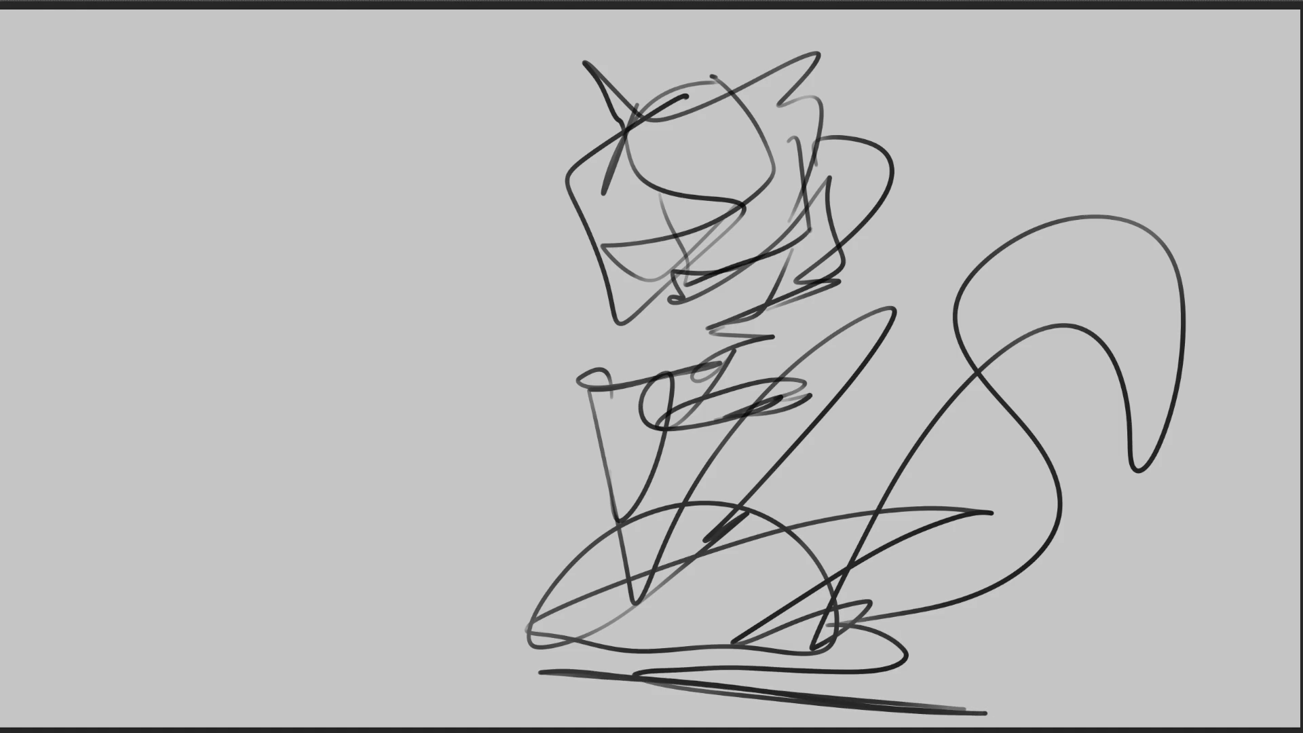
mouse_move(522, 621)
mouse_down()
mouse_move(438, 479)
mouse_move(577, 659)
mouse_move(792, 633)
mouse_move(645, 657)
mouse_up()
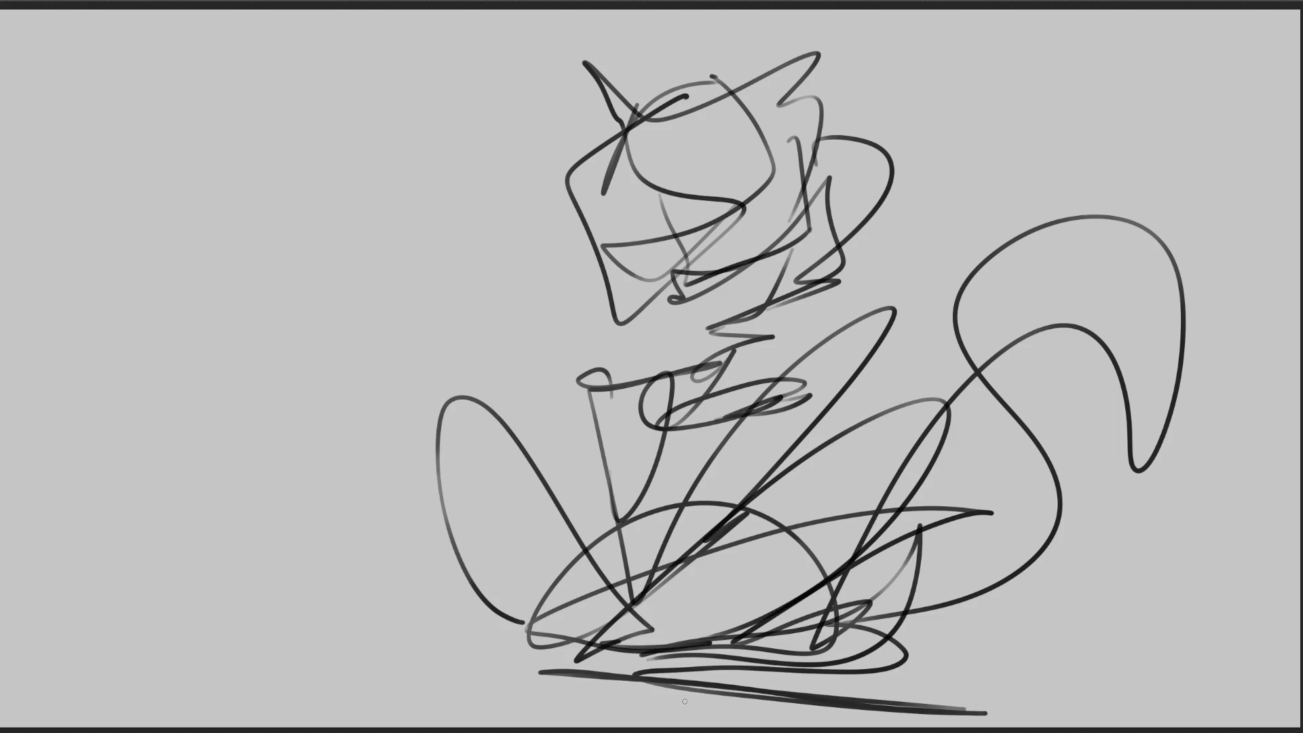
drag(706, 218, 1018, 258)
mouse_move(591, 204)
mouse_down()
mouse_move(747, 475)
mouse_move(1143, 589)
mouse_up()
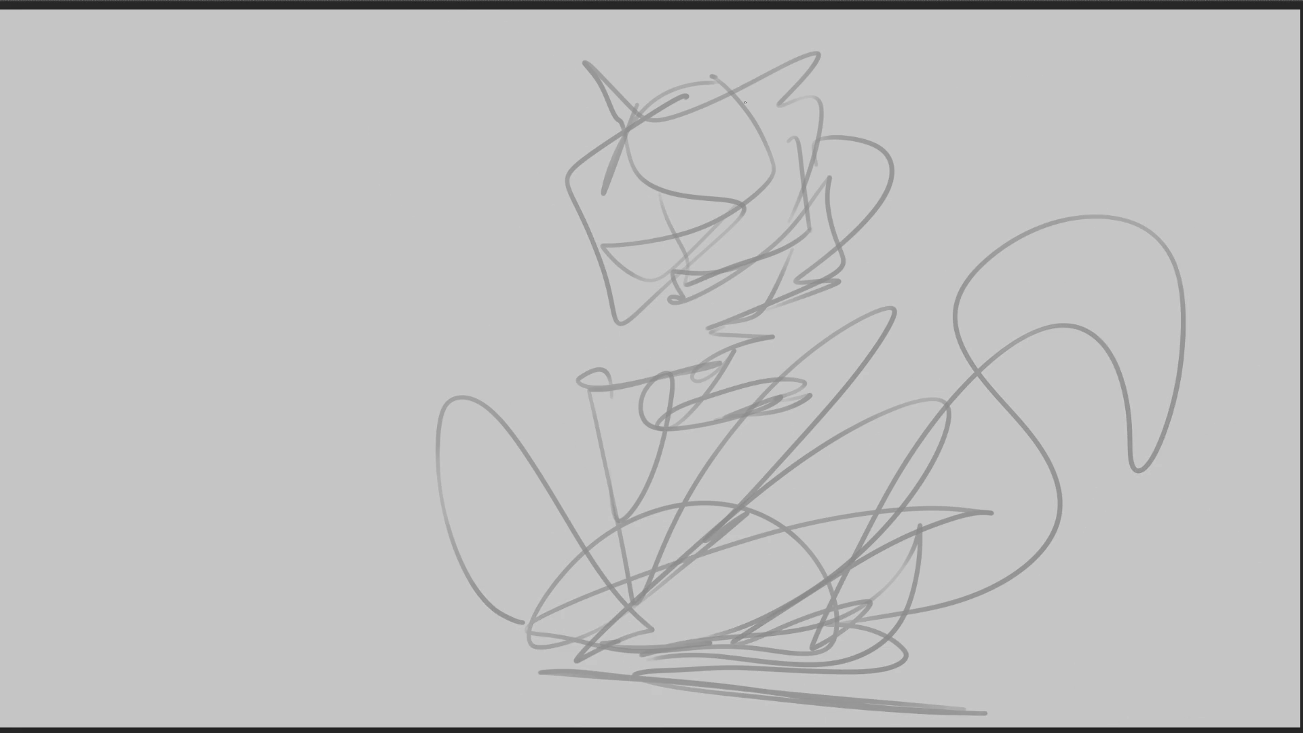
Step: Draw the cat ears, hair strands between them, the left head outline and cheek lines
mouse_move(593, 60)
mouse_down()
mouse_move(610, 113)
mouse_move(643, 104)
mouse_move(612, 115)
mouse_up()
mouse_move(770, 45)
mouse_down()
mouse_move(748, 96)
mouse_move(784, 104)
mouse_move(788, 88)
mouse_up()
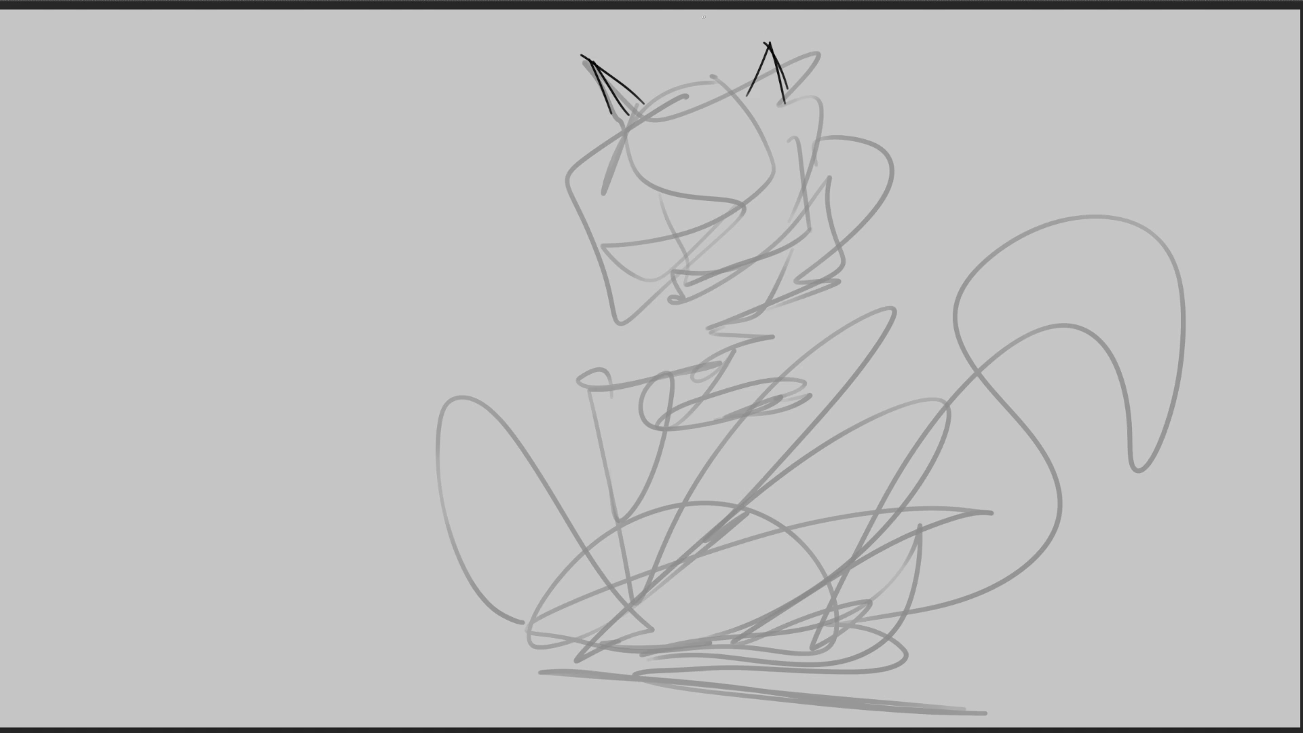
mouse_move(704, 67)
mouse_down()
mouse_move(659, 87)
mouse_move(645, 157)
mouse_move(704, 184)
mouse_move(709, 169)
mouse_up()
mouse_move(638, 107)
mouse_down()
mouse_move(646, 210)
mouse_move(695, 223)
mouse_up()
drag(725, 180, 716, 229)
mouse_move(615, 112)
mouse_down()
mouse_move(589, 228)
mouse_move(603, 265)
mouse_up()
drag(585, 257, 604, 335)
drag(619, 278, 628, 309)
mouse_move(604, 226)
mouse_down()
mouse_move(645, 299)
mouse_move(658, 238)
mouse_move(673, 247)
mouse_up()
drag(625, 216, 642, 218)
Step: Draw the eye, jaw and mouth, redrawing the jaw after undoing a stray chin stroke
drag(732, 203, 714, 228)
mouse_move(721, 205)
mouse_down()
mouse_move(757, 231)
mouse_move(733, 196)
mouse_up()
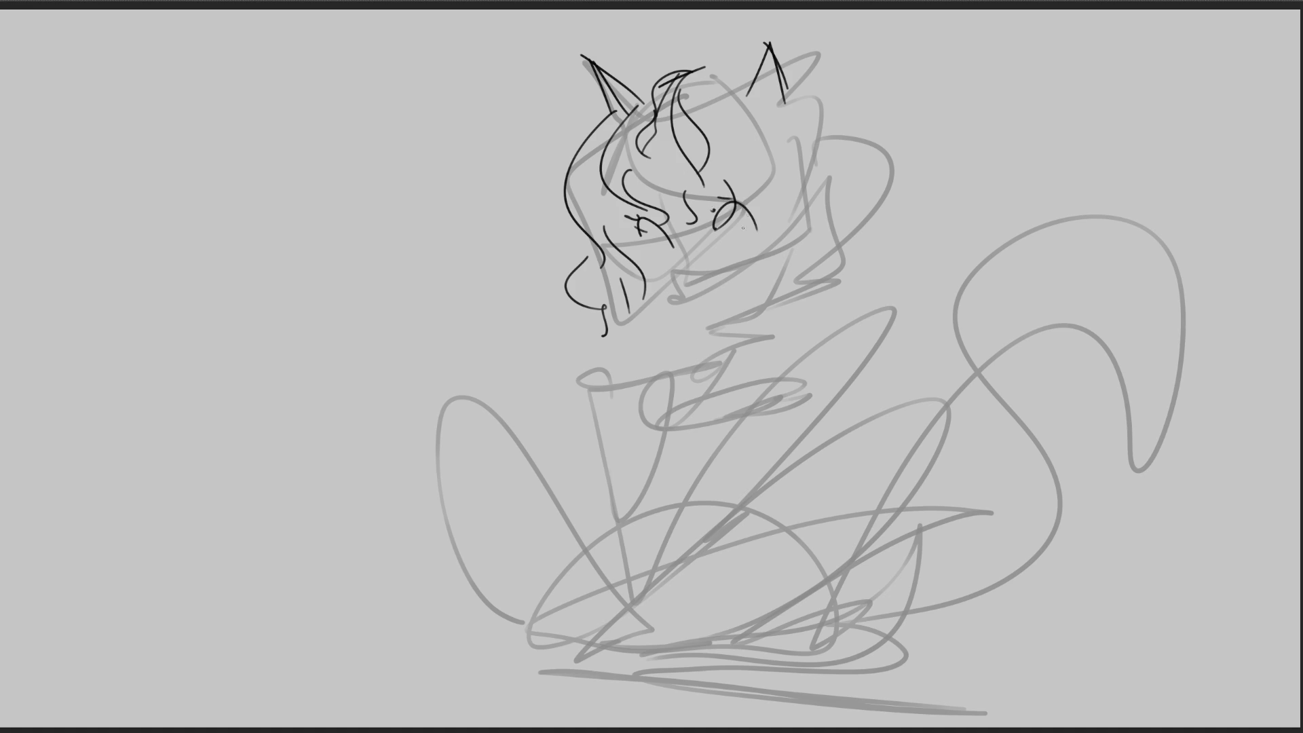
drag(646, 264, 701, 307)
mouse_move(671, 278)
mouse_down()
mouse_move(712, 273)
mouse_move(690, 307)
mouse_move(727, 272)
mouse_move(681, 258)
mouse_up()
key(ctrl+z)
drag(757, 298, 717, 315)
drag(650, 238, 668, 244)
drag(756, 290, 731, 304)
drag(800, 155, 806, 249)
drag(756, 159, 802, 263)
Step: Add curly hair on the right of the head, plus the neck and collar
drag(798, 87, 839, 181)
mouse_move(851, 151)
mouse_down()
mouse_move(866, 153)
mouse_move(852, 212)
mouse_up()
mouse_move(870, 205)
mouse_down()
mouse_move(824, 242)
mouse_move(852, 259)
mouse_up()
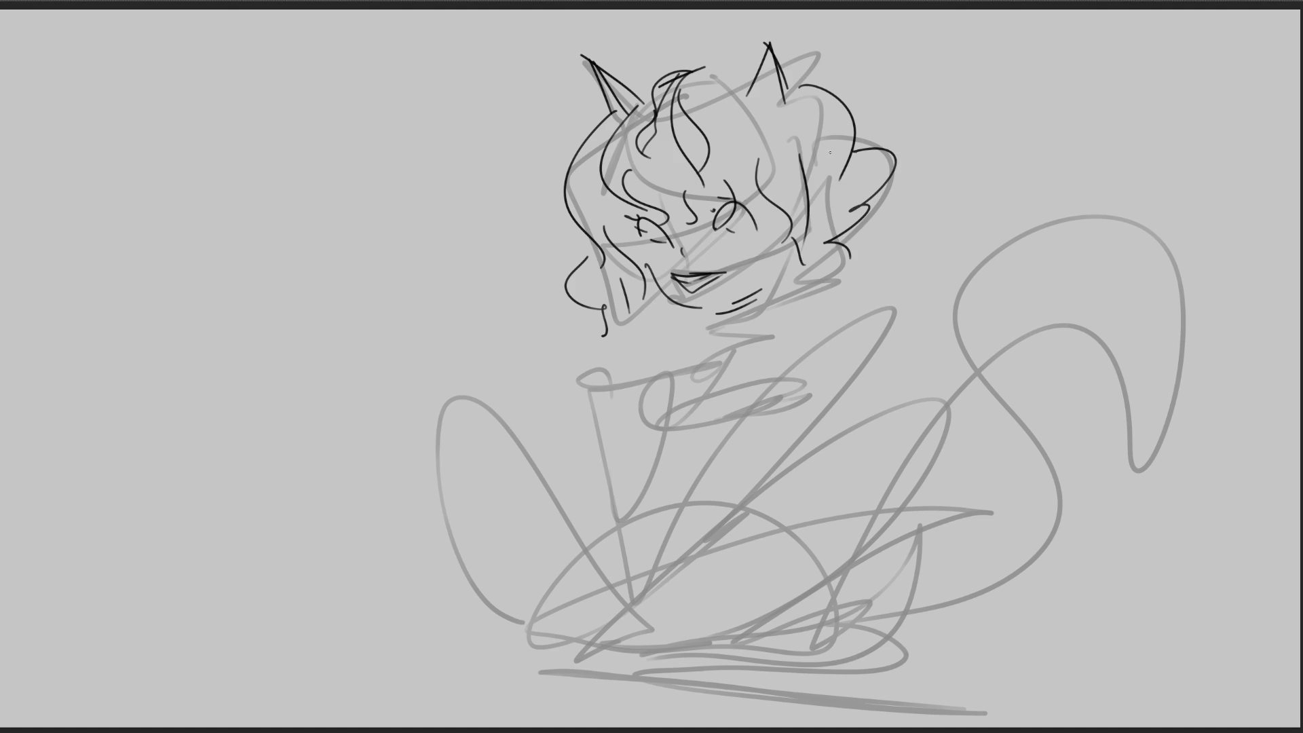
drag(770, 306, 738, 318)
drag(791, 271, 724, 361)
drag(852, 275, 726, 367)
drag(719, 319, 706, 361)
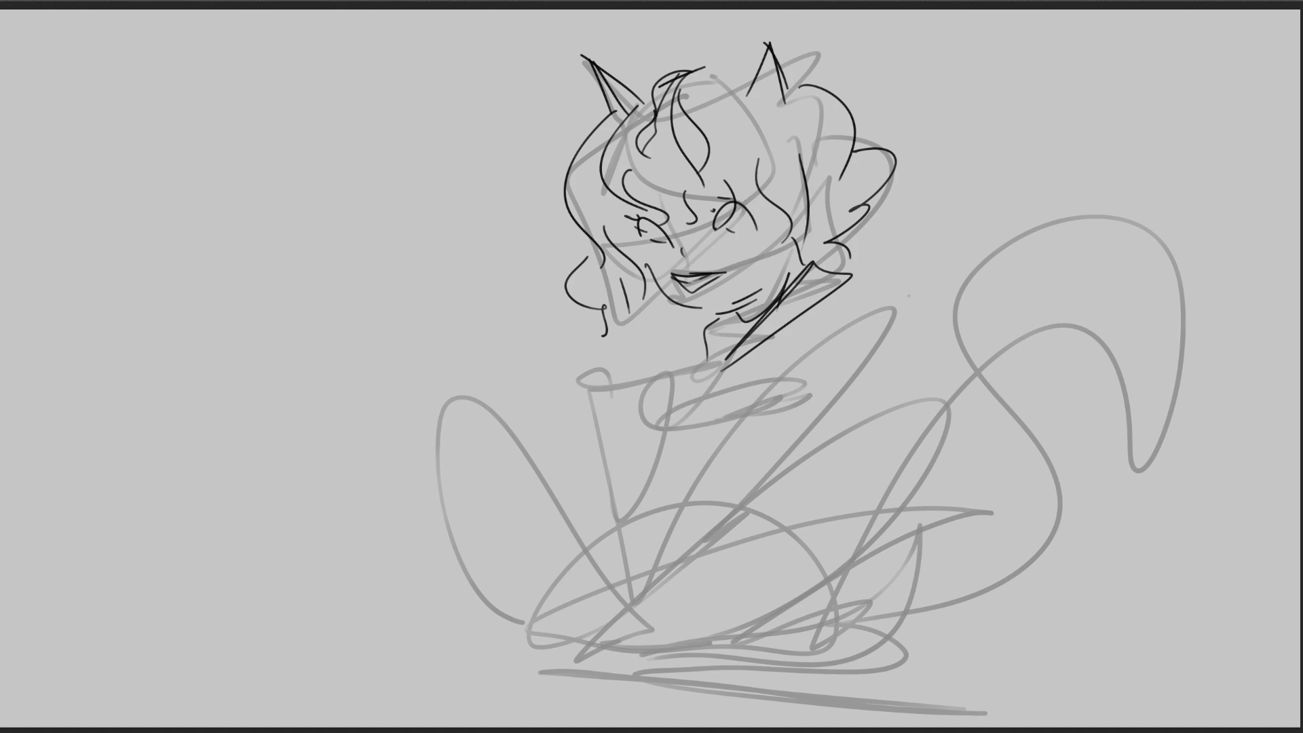
Step: Sketch the jacket, the arm curving down, the body and leg outlines and the foot
drag(795, 354, 776, 374)
mouse_move(668, 399)
mouse_down()
mouse_move(871, 304)
mouse_move(851, 436)
mouse_up()
drag(727, 329, 622, 490)
mouse_move(926, 309)
mouse_down()
mouse_move(632, 645)
mouse_move(825, 413)
mouse_move(597, 640)
mouse_up()
drag(664, 438, 542, 640)
mouse_move(543, 638)
mouse_down()
mouse_move(628, 607)
mouse_move(628, 659)
mouse_move(550, 639)
mouse_up()
mouse_move(543, 591)
mouse_down()
mouse_move(636, 652)
mouse_move(522, 632)
mouse_move(468, 394)
mouse_move(632, 619)
mouse_move(888, 389)
mouse_move(614, 669)
mouse_move(943, 495)
mouse_move(660, 653)
mouse_up()
Step: Add a leg curve, a shoulder line and details across the torso
drag(746, 577, 639, 659)
drag(900, 331, 870, 409)
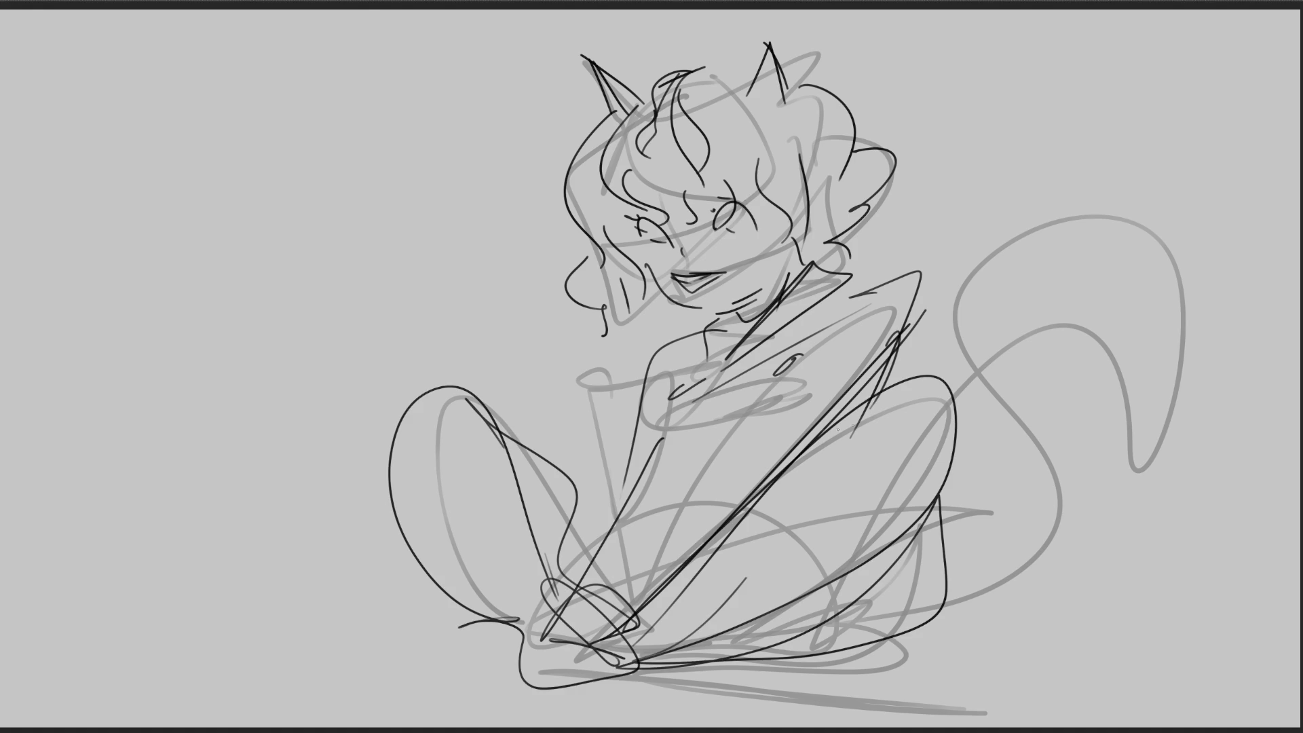
mouse_move(662, 441)
mouse_down()
mouse_move(660, 462)
mouse_move(731, 458)
mouse_move(640, 535)
mouse_up()
mouse_move(613, 576)
mouse_down()
mouse_move(631, 536)
mouse_move(725, 515)
mouse_up()
drag(657, 561, 725, 517)
Step: Hatch both legs and draw a new looping tail on the right
drag(942, 496, 818, 589)
mouse_move(945, 499)
mouse_down()
mouse_move(909, 570)
mouse_move(868, 601)
mouse_up()
drag(868, 573, 841, 611)
drag(903, 550, 874, 628)
drag(936, 533, 903, 608)
drag(539, 499, 585, 558)
drag(538, 468, 584, 509)
drag(541, 472, 594, 526)
drag(506, 442, 601, 515)
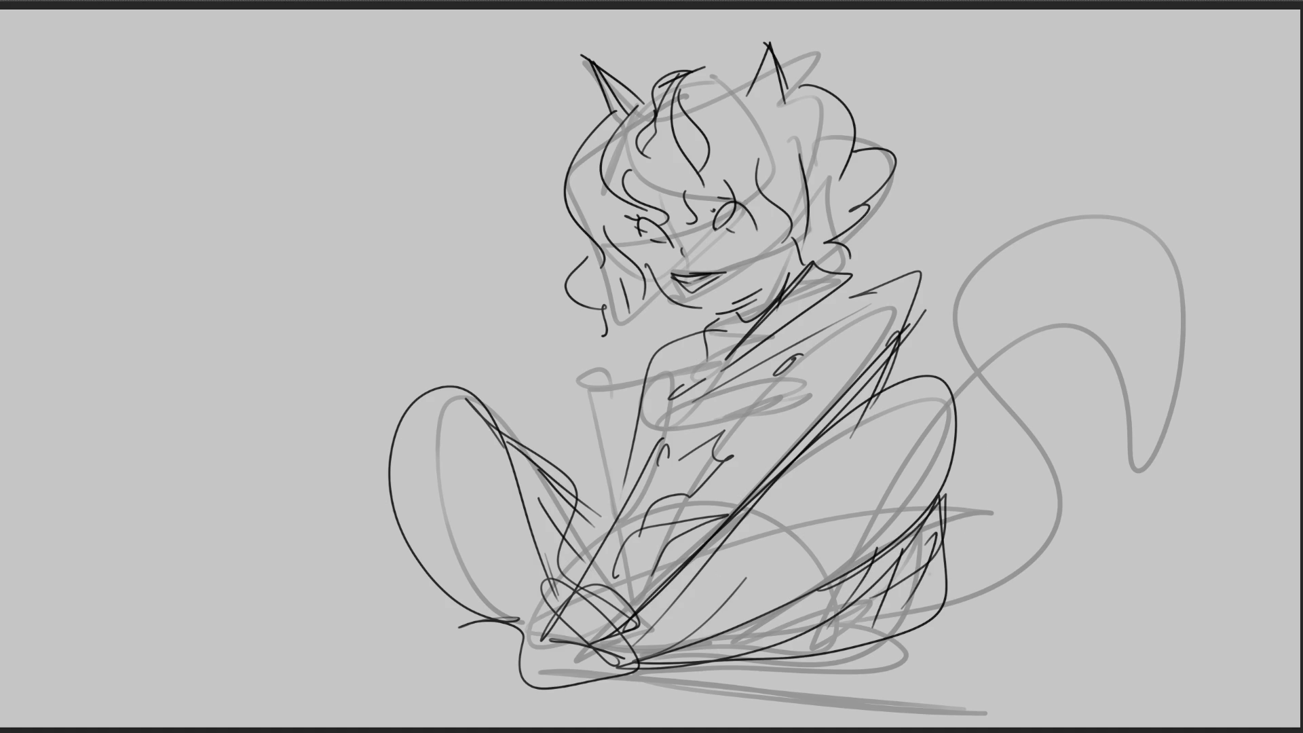
mouse_move(914, 614)
mouse_down()
mouse_move(1124, 505)
mouse_move(1056, 176)
mouse_move(1021, 234)
mouse_move(1061, 600)
mouse_move(957, 618)
mouse_up()
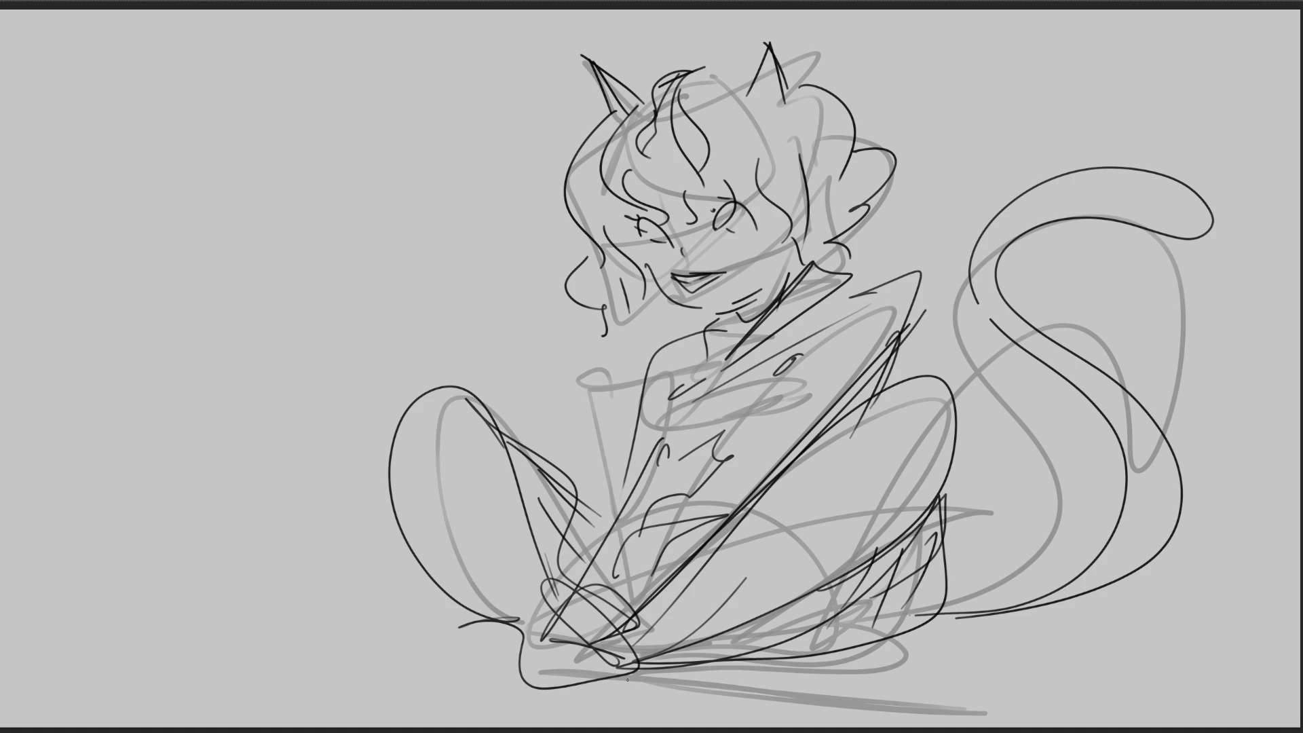
key(ctrl+t)
Step: Skew the sketch, stretch it wider, shift it down, then lighten the head and tail lines
drag(802, 42, 557, 0)
drag(1084, 279, 1300, 274)
drag(951, 212, 964, 350)
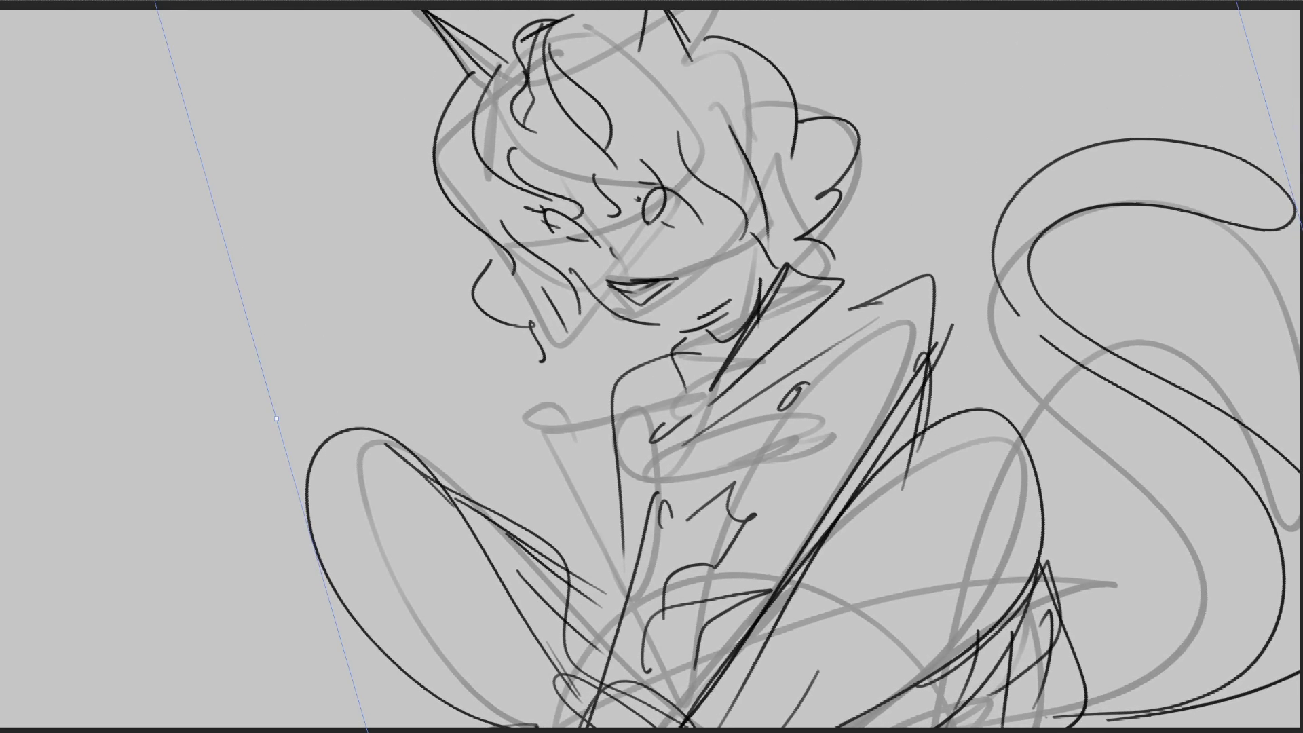
key(Return)
mouse_move(1018, 272)
mouse_down()
mouse_move(960, 59)
mouse_move(1062, 543)
mouse_up()
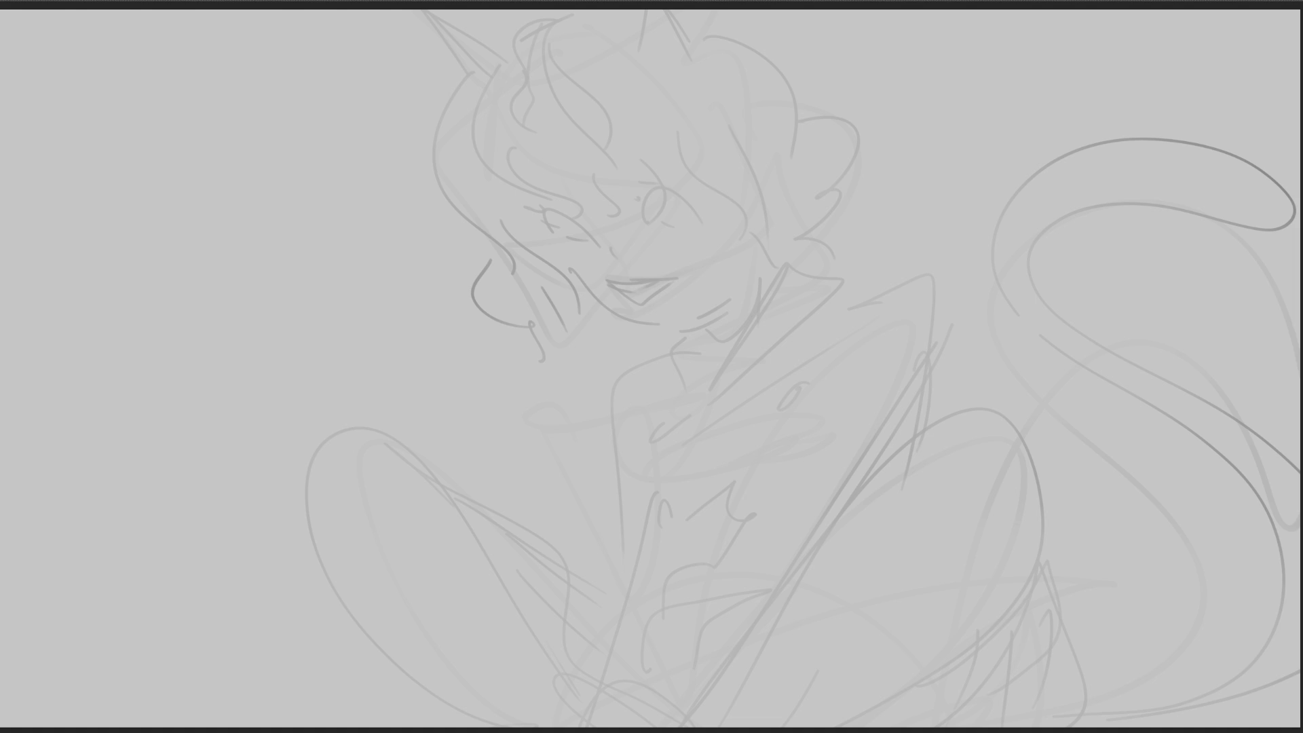
Step: Draw a small oval head beside the face with eyes, an open mouth and spiky hair
mouse_move(830, 136)
mouse_down()
mouse_move(817, 198)
mouse_move(902, 180)
mouse_move(816, 198)
mouse_up()
drag(872, 251, 889, 237)
mouse_move(850, 159)
mouse_down()
mouse_move(841, 179)
mouse_move(886, 190)
mouse_move(863, 203)
mouse_up()
mouse_move(866, 191)
mouse_down()
mouse_move(882, 182)
mouse_move(871, 217)
mouse_up()
mouse_move(823, 138)
mouse_down()
mouse_move(916, 98)
mouse_move(903, 148)
mouse_up()
Step: Add curly hair strokes on both sides of the small head
mouse_move(858, 108)
mouse_down()
mouse_move(835, 151)
mouse_move(806, 159)
mouse_move(823, 209)
mouse_up()
mouse_move(806, 160)
mouse_down()
mouse_move(789, 158)
mouse_move(779, 216)
mouse_up()
mouse_move(764, 190)
mouse_down()
mouse_move(768, 224)
mouse_move(788, 231)
mouse_up()
drag(797, 153, 765, 178)
drag(917, 153, 923, 175)
mouse_move(940, 163)
mouse_down()
mouse_move(945, 218)
mouse_move(929, 225)
mouse_up()
drag(913, 227, 895, 244)
Step: Draw the lines below the small head and the small figure's collar and shoulders
drag(820, 216, 845, 275)
mouse_move(842, 268)
mouse_down()
mouse_move(857, 239)
mouse_move(872, 268)
mouse_up()
mouse_move(802, 224)
mouse_down()
mouse_move(846, 272)
mouse_move(898, 233)
mouse_up()
drag(900, 237, 874, 278)
drag(830, 270, 855, 284)
drag(879, 294, 861, 313)
drag(841, 307, 852, 322)
Step: Sketch the small figure's arm, torso and lower body
drag(830, 280, 891, 332)
mouse_move(872, 281)
mouse_down()
mouse_move(886, 334)
mouse_move(871, 345)
mouse_up()
mouse_move(828, 314)
mouse_down()
mouse_move(814, 357)
mouse_move(920, 339)
mouse_move(821, 384)
mouse_move(849, 385)
mouse_move(851, 426)
mouse_up()
mouse_move(879, 372)
mouse_down()
mouse_move(914, 338)
mouse_move(897, 410)
mouse_up()
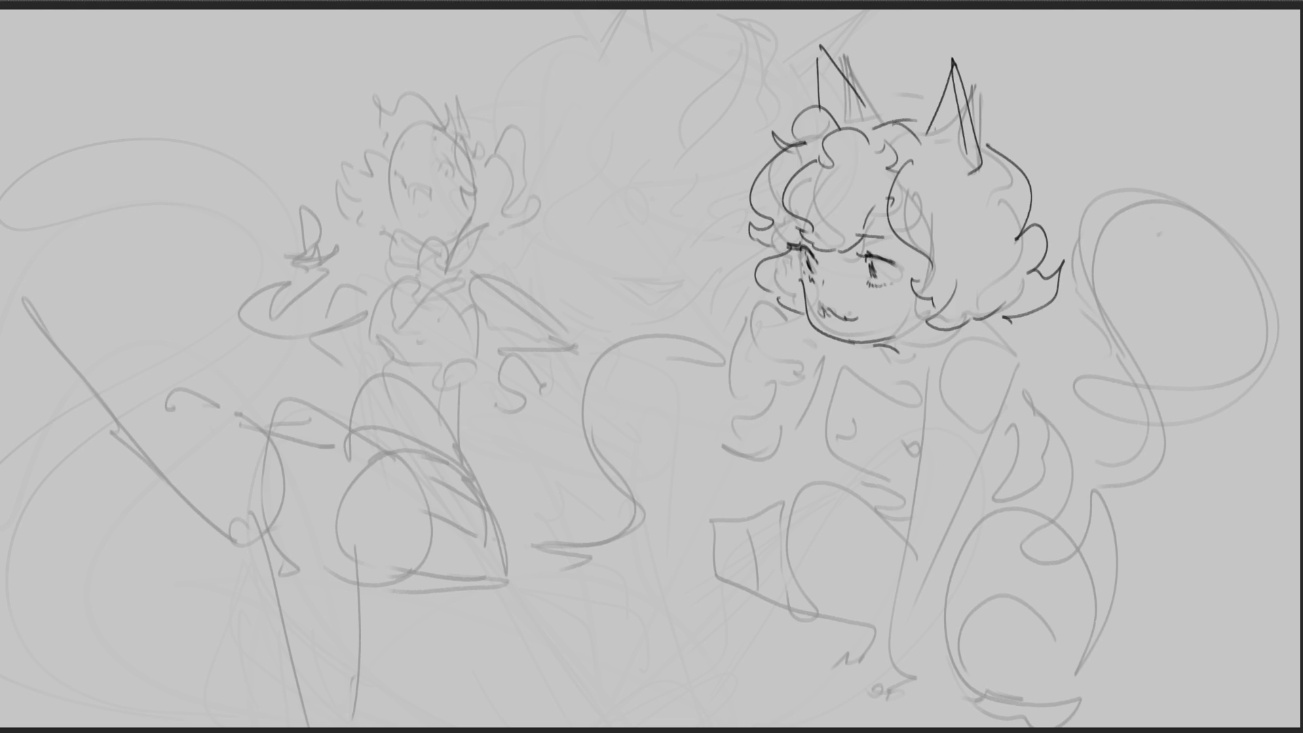
Step: Lasso-select the inked head area and ink the shoulder and arm beside the collar
mouse_move(1046, 124)
mouse_down()
mouse_move(789, 47)
mouse_move(727, 261)
mouse_move(788, 309)
mouse_move(897, 360)
mouse_move(950, 336)
mouse_move(848, 553)
mouse_up()
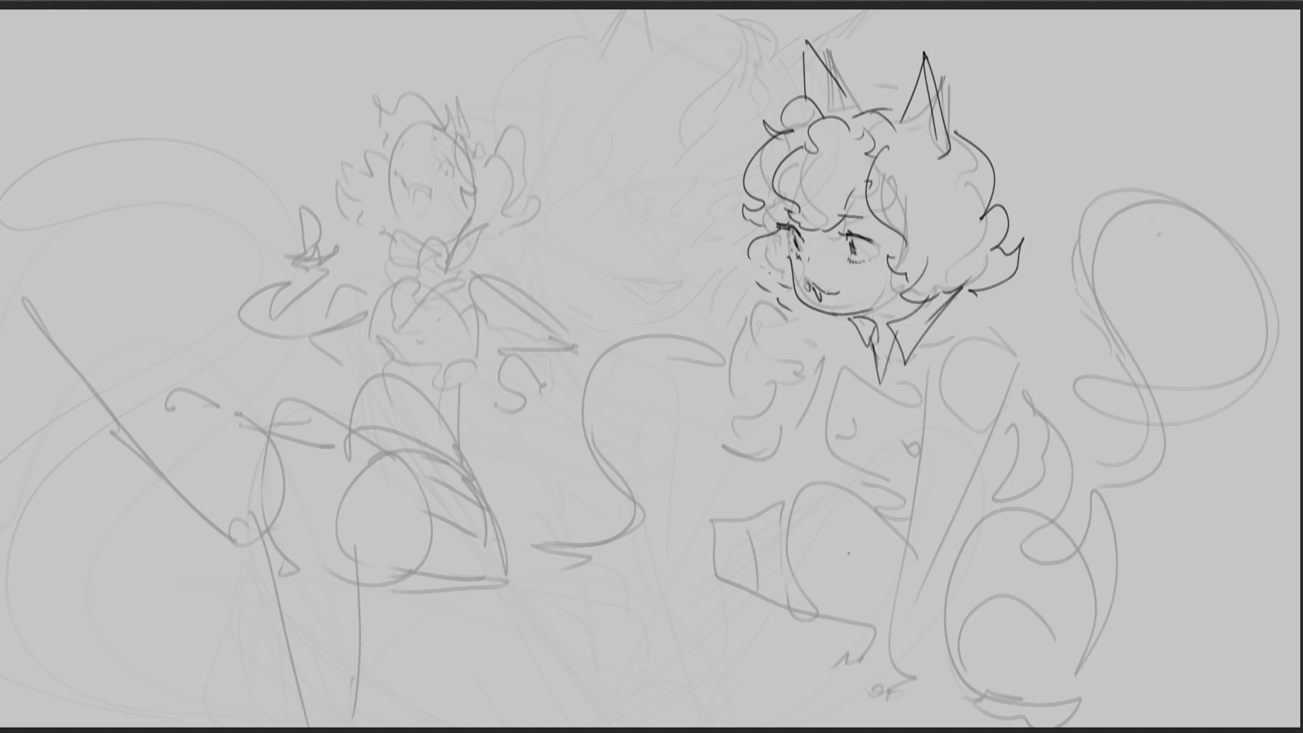
drag(742, 333, 770, 306)
mouse_move(778, 312)
mouse_down()
mouse_move(806, 337)
mouse_move(787, 353)
mouse_move(799, 385)
mouse_up()
drag(740, 344, 781, 389)
mouse_move(746, 330)
mouse_down()
mouse_move(770, 406)
mouse_move(812, 380)
mouse_move(805, 398)
mouse_up()
Step: Undo the arm strokes and redraw the arm and sleeve
key(ctrl+z)
key(ctrl+z)
key(ctrl+z)
mouse_move(755, 353)
mouse_down()
mouse_move(791, 382)
mouse_move(793, 401)
mouse_up()
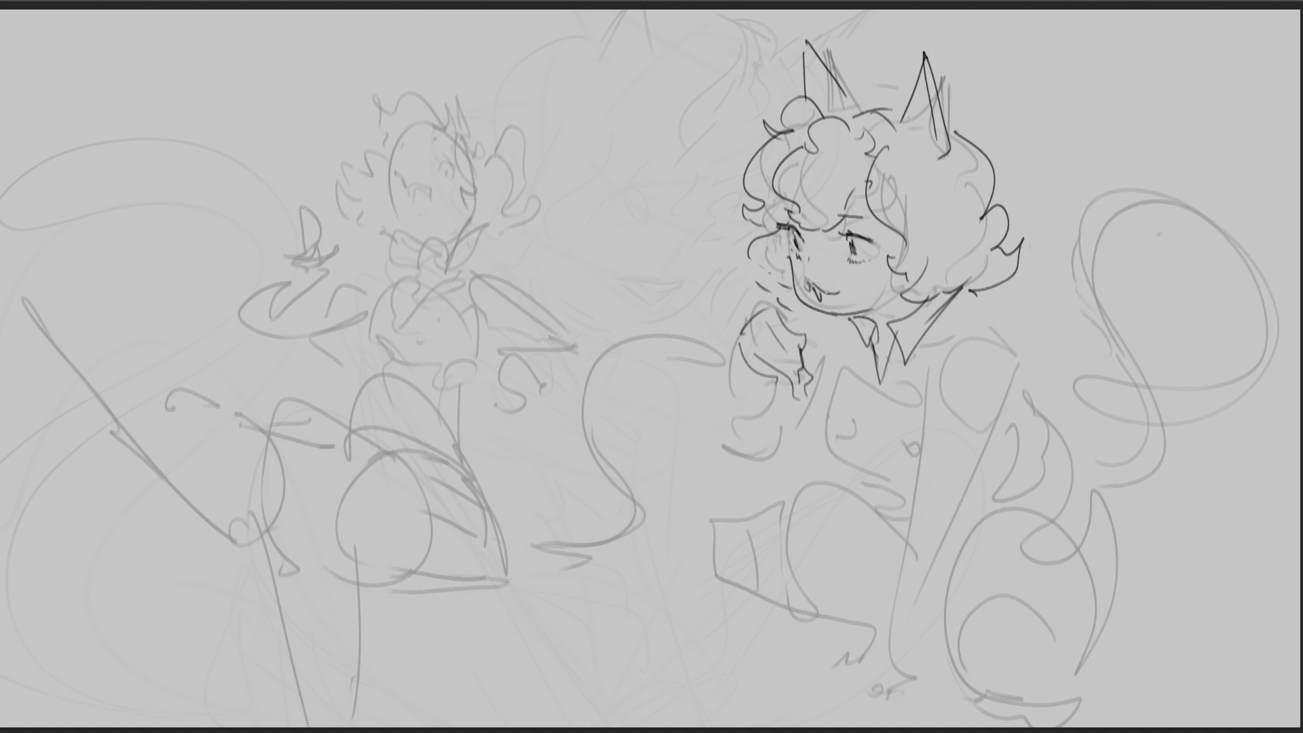
key(ctrl+z)
key(ctrl+z)
drag(754, 358, 780, 379)
drag(773, 378, 793, 395)
Step: Ink the raised fist and forearm, then the side of the torso
mouse_move(759, 311)
mouse_down()
mouse_move(774, 387)
mouse_move(721, 434)
mouse_up()
drag(781, 397, 766, 465)
drag(777, 410, 829, 332)
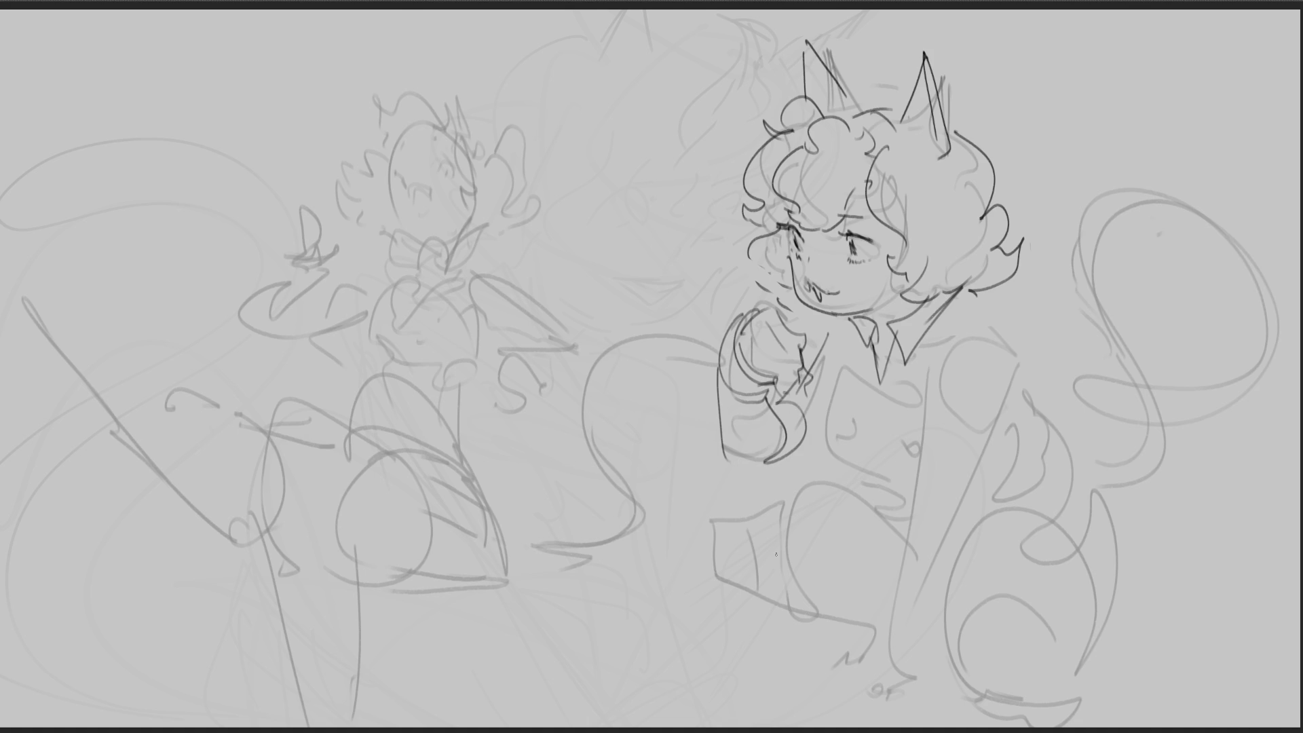
drag(860, 354, 853, 476)
Step: Ink the right girl's torso side, shoulder line, shoulder diagonals and chest lines
drag(923, 405, 928, 430)
drag(984, 305, 991, 309)
drag(1022, 339, 999, 412)
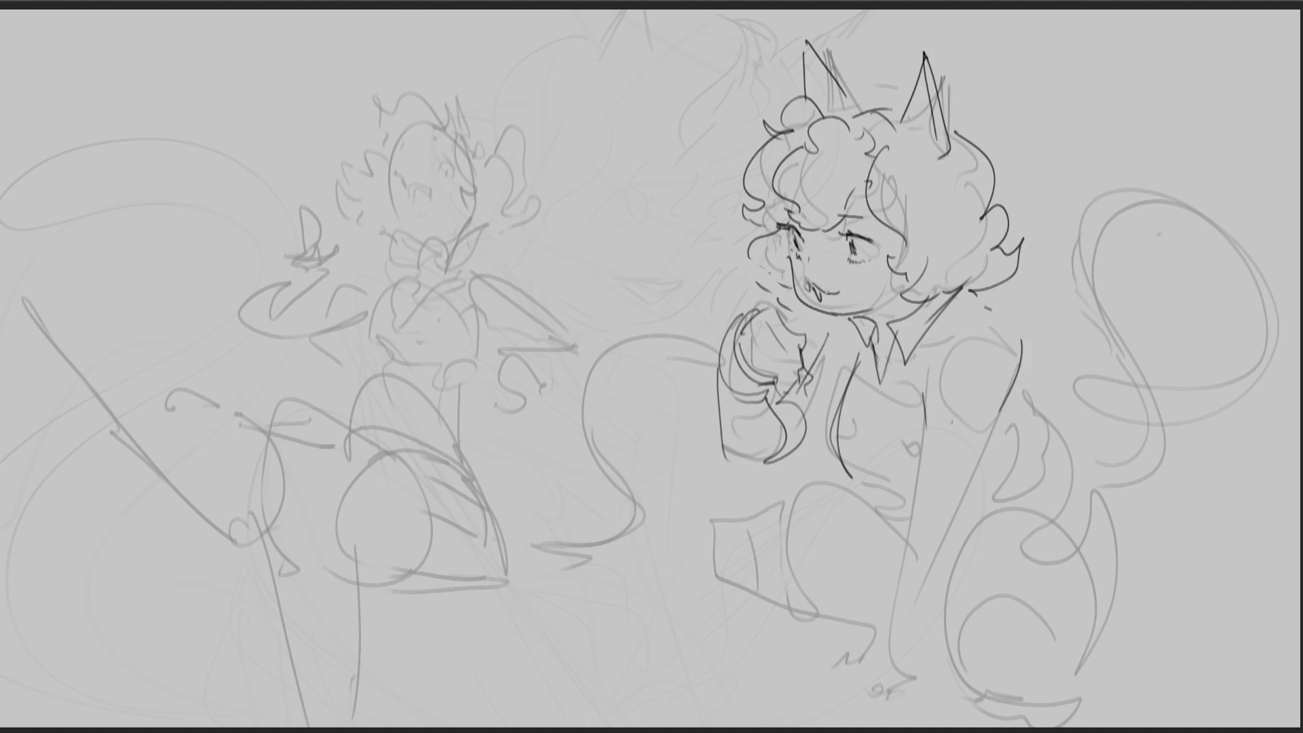
mouse_move(1010, 327)
mouse_down()
mouse_move(927, 388)
mouse_move(947, 383)
mouse_up()
drag(827, 331, 842, 350)
mouse_move(851, 358)
mouse_down()
mouse_move(849, 420)
mouse_move(912, 486)
mouse_up()
drag(1023, 392, 1015, 459)
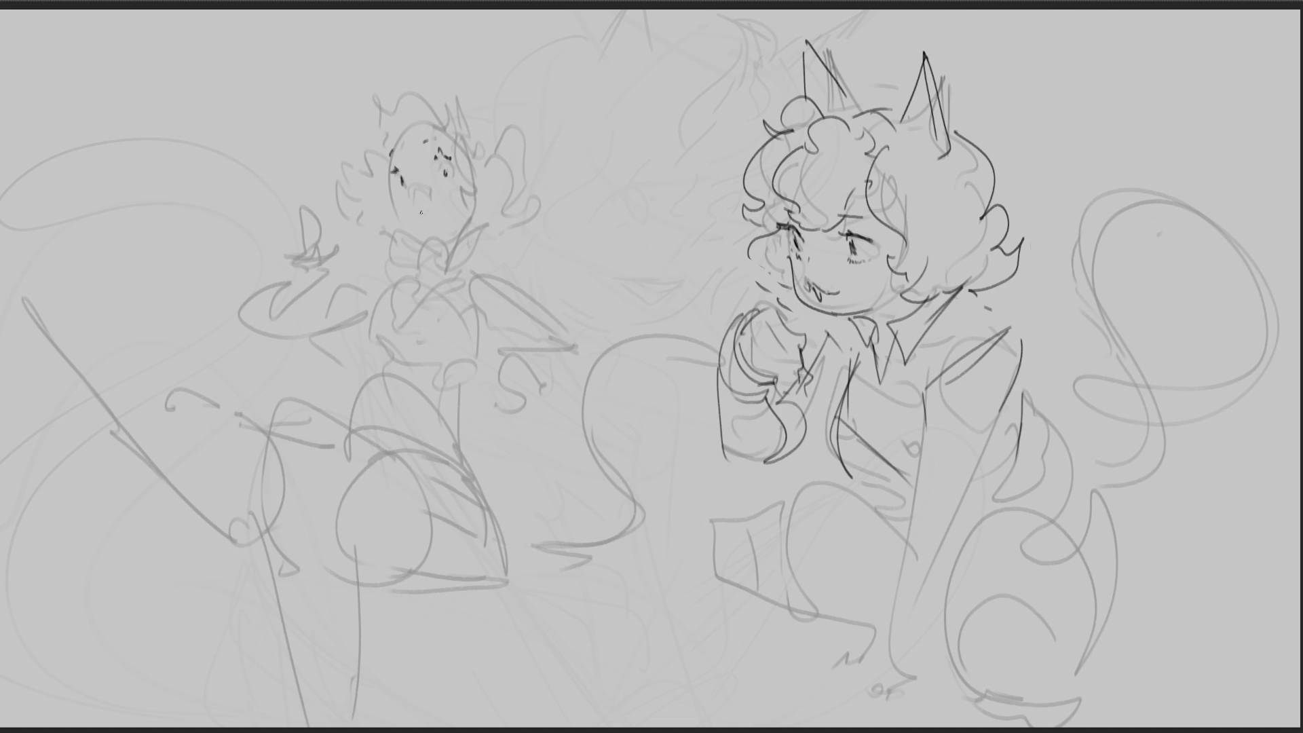
Step: Ink the left girl's mouth and curly hair, undoing a misplaced stroke under the mouth
mouse_move(413, 205)
mouse_down()
mouse_move(431, 198)
mouse_move(424, 213)
mouse_move(412, 202)
mouse_move(423, 216)
mouse_move(408, 199)
mouse_move(418, 219)
mouse_up()
drag(430, 198, 422, 241)
key(ctrl+z)
mouse_move(460, 125)
mouse_down()
mouse_move(441, 107)
mouse_move(459, 180)
mouse_move(478, 135)
mouse_move(527, 165)
mouse_move(519, 226)
mouse_move(497, 231)
mouse_up()
mouse_move(386, 130)
mouse_down()
mouse_move(373, 114)
mouse_move(407, 83)
mouse_move(454, 100)
mouse_move(343, 134)
mouse_move(356, 208)
mouse_up()
drag(371, 223, 378, 239)
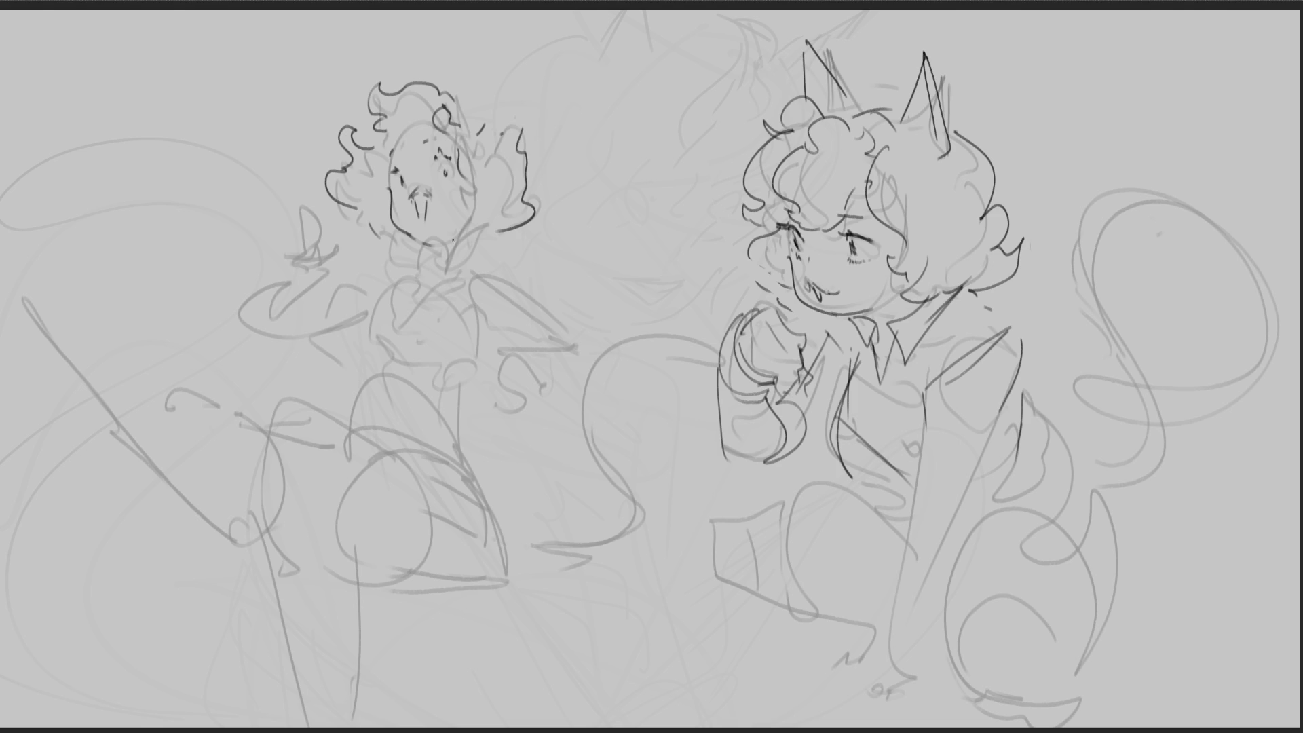
Step: Ink the left girl's collar with hooks, chest strokes, torso and waistband
mouse_move(390, 250)
mouse_down()
mouse_move(412, 274)
mouse_move(462, 233)
mouse_move(456, 286)
mouse_move(450, 296)
mouse_move(404, 279)
mouse_move(367, 345)
mouse_up()
mouse_move(381, 288)
mouse_down()
mouse_move(365, 277)
mouse_move(386, 281)
mouse_up()
drag(473, 277, 507, 252)
drag(388, 295, 450, 322)
mouse_move(376, 338)
mouse_down()
mouse_move(426, 353)
mouse_move(405, 372)
mouse_up()
mouse_move(378, 376)
mouse_down()
mouse_move(363, 393)
mouse_move(426, 393)
mouse_up()
mouse_move(422, 399)
mouse_down()
mouse_move(435, 403)
mouse_move(424, 405)
mouse_up()
Step: Ink the left girl's belt, skirt curve and a long line down her side
drag(321, 416, 496, 496)
drag(367, 344, 362, 367)
drag(332, 398, 320, 417)
drag(320, 418, 380, 451)
drag(473, 351, 469, 383)
drag(474, 353, 509, 498)
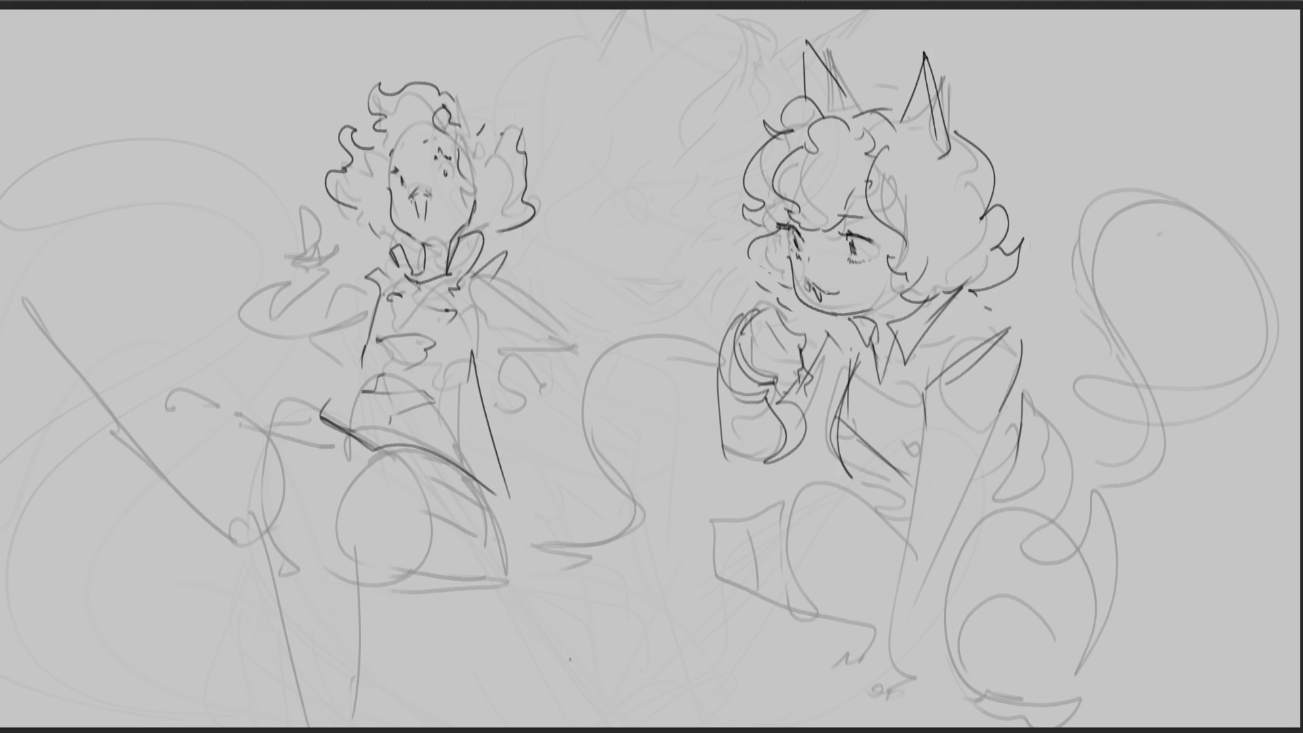
Step: Ink the left girl's shoulder, sleeve and lowered hand
mouse_move(494, 274)
mouse_down()
mouse_move(491, 328)
mouse_move(570, 334)
mouse_up()
mouse_move(489, 338)
mouse_down()
mouse_move(575, 345)
mouse_move(550, 377)
mouse_move(494, 406)
mouse_up()
drag(519, 358, 526, 415)
Step: Draw the left girl's raised hand with a strengthened outline and its sleeve
drag(297, 216, 310, 192)
drag(309, 193, 316, 235)
mouse_move(299, 225)
mouse_down()
mouse_move(290, 252)
mouse_move(336, 239)
mouse_move(340, 250)
mouse_move(297, 251)
mouse_up()
mouse_move(319, 253)
mouse_down()
mouse_move(317, 266)
mouse_move(298, 242)
mouse_up()
drag(313, 249, 296, 272)
mouse_move(323, 263)
mouse_down()
mouse_move(311, 285)
mouse_move(245, 298)
mouse_move(272, 328)
mouse_up()
drag(314, 290, 302, 305)
mouse_move(266, 330)
mouse_down()
mouse_move(348, 313)
mouse_move(362, 266)
mouse_up()
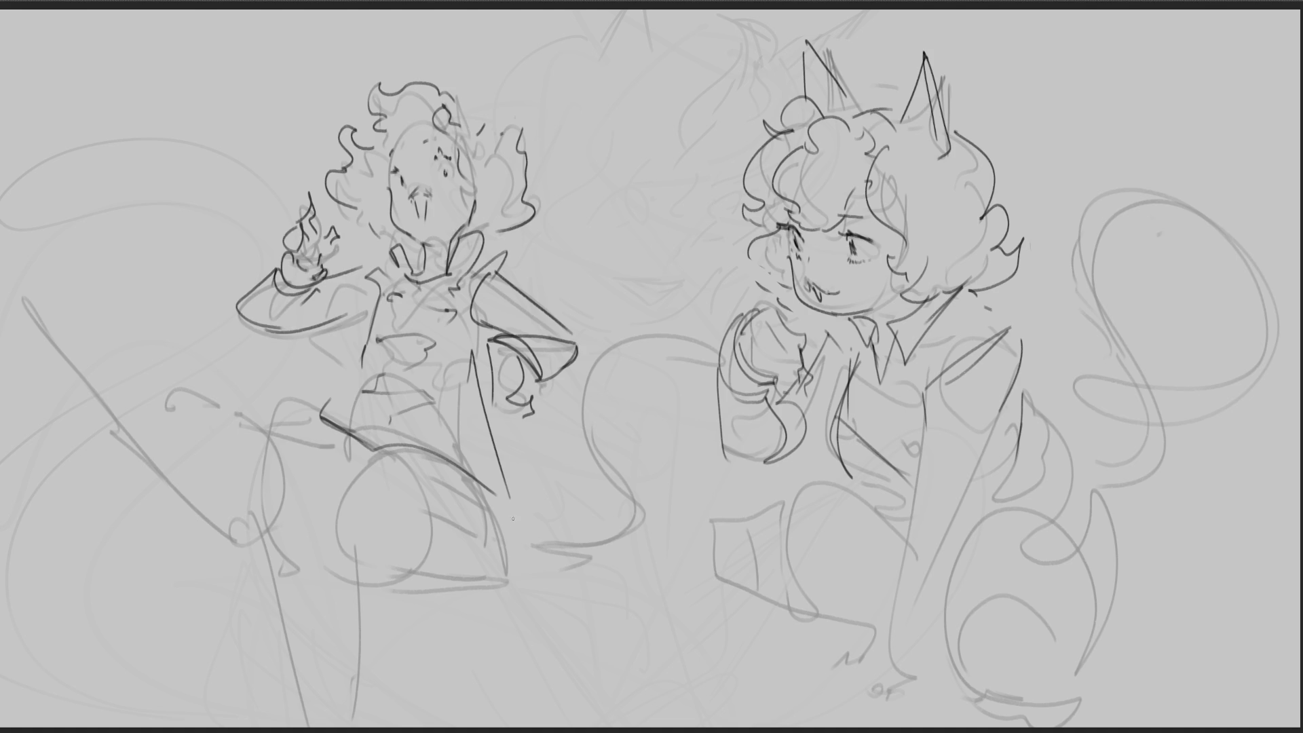
Step: Darken the lower coat line and outline the left girl's lower body
drag(495, 483, 508, 565)
drag(490, 498, 505, 553)
mouse_move(386, 448)
mouse_down()
mouse_move(350, 483)
mouse_move(336, 638)
mouse_move(506, 563)
mouse_up()
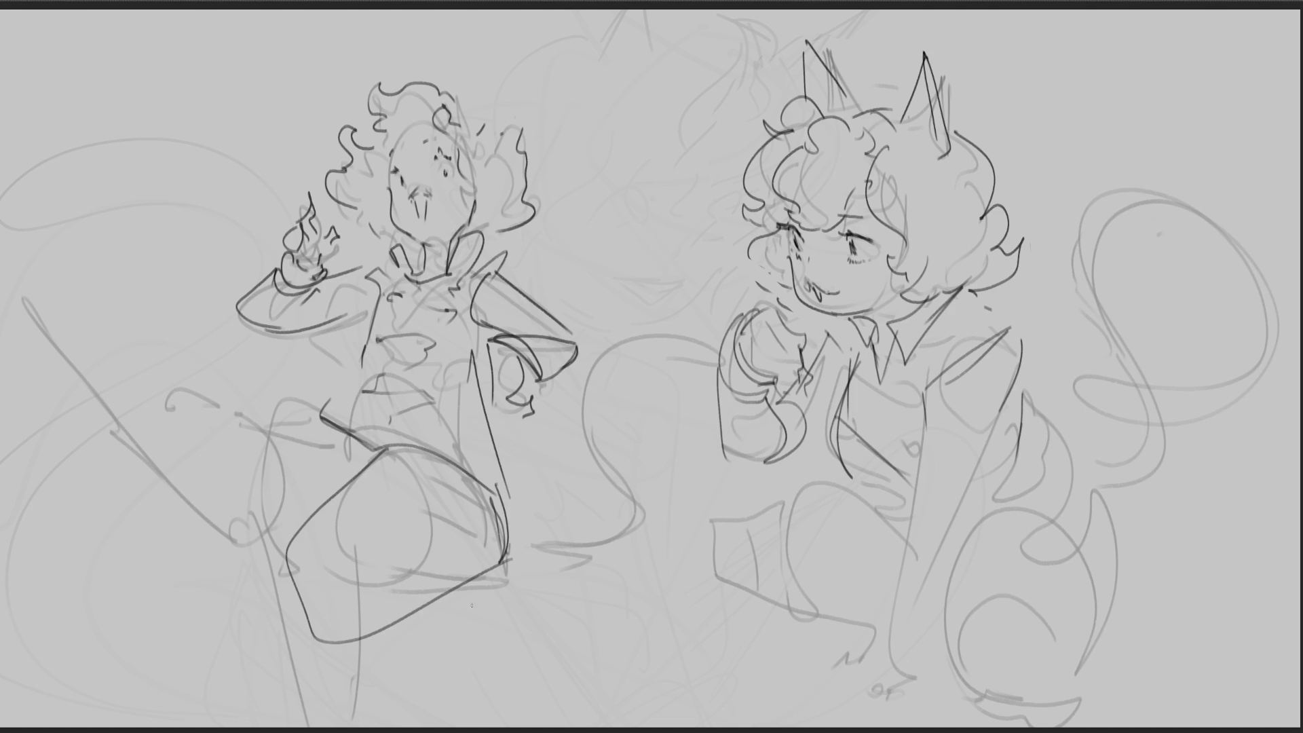
Step: Block in the leg as a cylinder, then undo those cylinder strokes
drag(286, 548, 392, 623)
drag(334, 518, 403, 458)
drag(366, 564, 463, 481)
drag(390, 601, 475, 538)
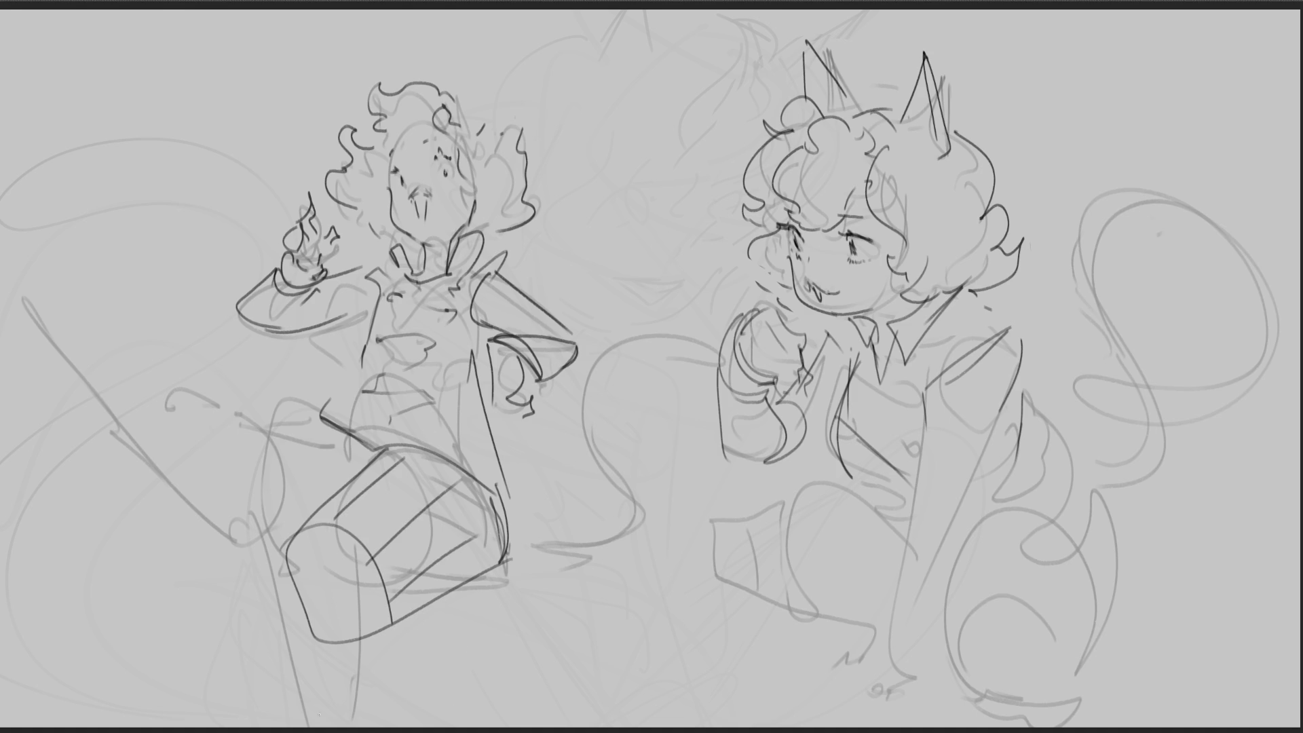
mouse_move(284, 583)
mouse_down()
mouse_move(314, 535)
mouse_move(317, 653)
mouse_move(382, 627)
mouse_move(371, 694)
mouse_up()
drag(285, 619, 345, 725)
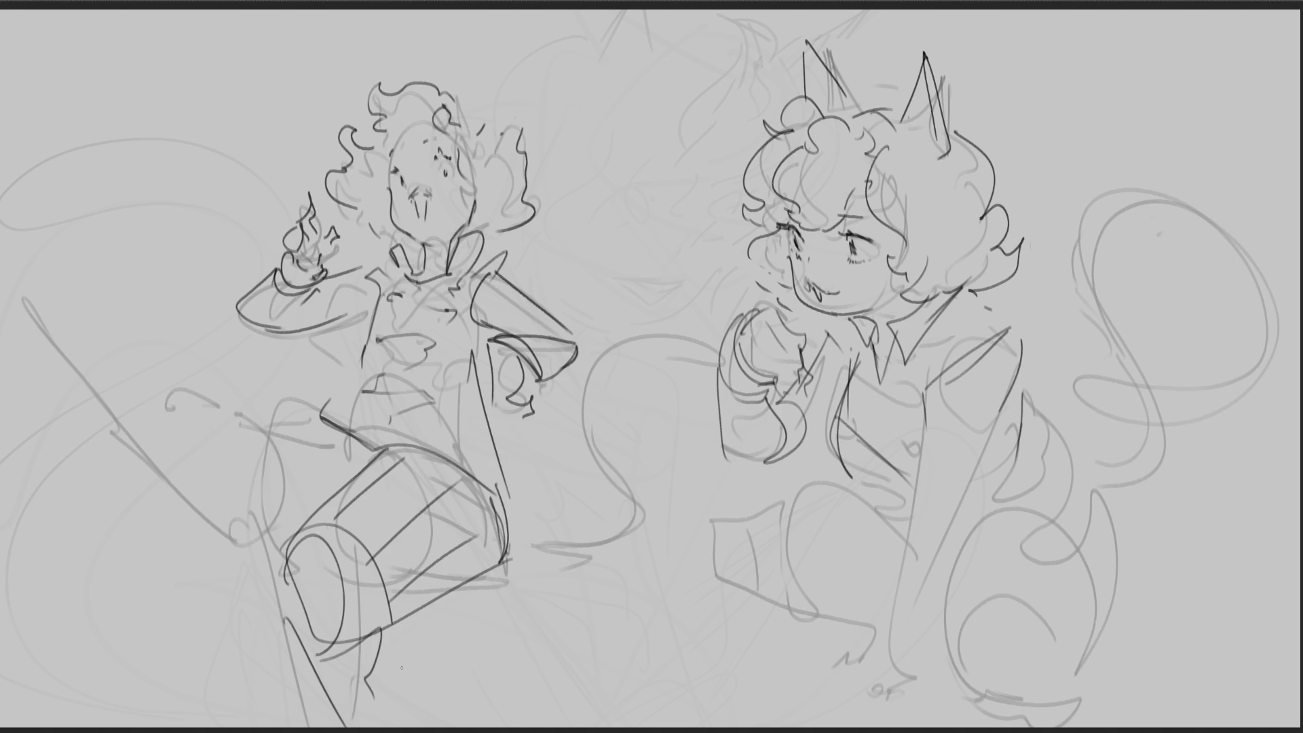
key(ctrl+z)
key(ctrl+z)
key(ctrl+z)
key(ctrl+z)
key(ctrl+z)
key(ctrl+z)
Step: Outline the left girl's thigh and shape the leg with curves and diagonals
mouse_move(279, 407)
mouse_down()
mouse_move(251, 473)
mouse_move(332, 567)
mouse_move(380, 583)
mouse_up()
mouse_move(301, 407)
mouse_down()
mouse_move(329, 437)
mouse_move(314, 551)
mouse_move(372, 450)
mouse_up()
mouse_move(373, 450)
mouse_down()
mouse_move(483, 571)
mouse_move(356, 588)
mouse_up()
drag(329, 531, 454, 575)
drag(356, 474, 468, 528)
drag(345, 448, 430, 486)
Step: Sweep the extended leg toward the lower left with zigzag edges, foot strokes and hatching
drag(30, 278, 245, 449)
mouse_move(7, 448)
mouse_down()
mouse_move(173, 448)
mouse_move(111, 450)
mouse_up()
mouse_move(24, 324)
mouse_down()
mouse_move(194, 492)
mouse_move(282, 531)
mouse_up()
drag(146, 403, 185, 434)
mouse_move(195, 457)
mouse_down()
mouse_move(211, 528)
mouse_move(310, 562)
mouse_up()
drag(229, 496, 299, 543)
drag(241, 397, 208, 382)
drag(45, 258, 92, 304)
mouse_move(44, 198)
mouse_down()
mouse_move(271, 427)
mouse_move(261, 456)
mouse_up()
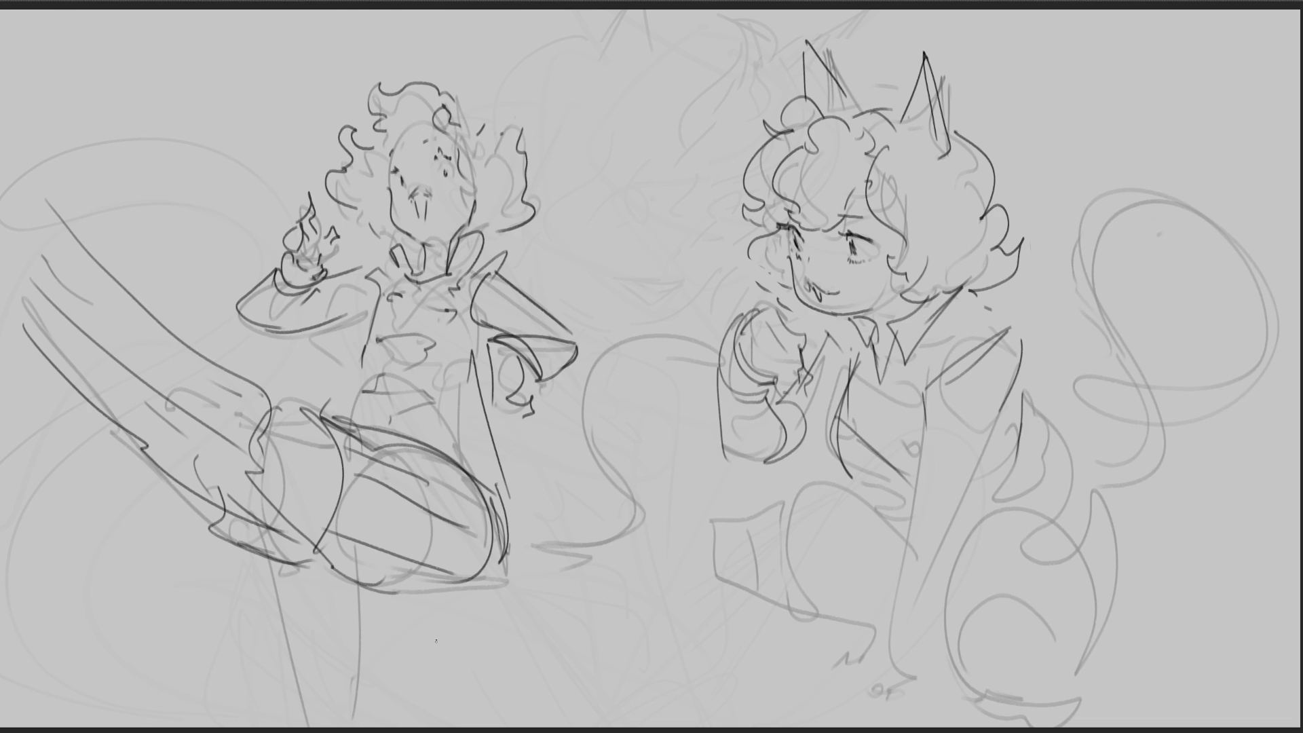
Step: Replace an unwanted tail curve with the left girl's curling tail
mouse_move(477, 627)
mouse_down()
mouse_move(468, 645)
mouse_move(598, 397)
mouse_up()
key(ctrl+z)
mouse_move(445, 602)
mouse_down()
mouse_move(489, 606)
mouse_move(594, 324)
mouse_move(655, 349)
mouse_move(653, 565)
mouse_move(501, 612)
mouse_up()
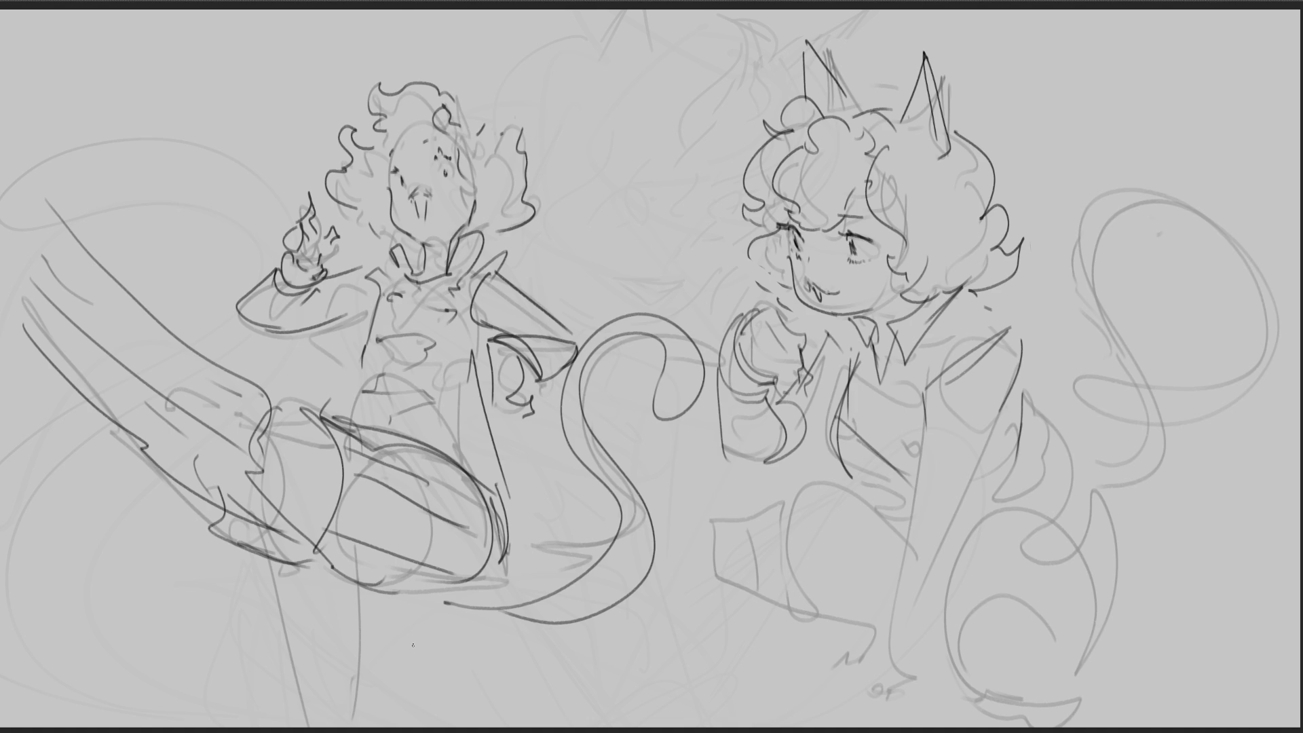
Step: Redraw the top of the left girl's head and sketch a cat ear
drag(393, 143, 433, 125)
drag(466, 92, 455, 107)
drag(471, 82, 473, 117)
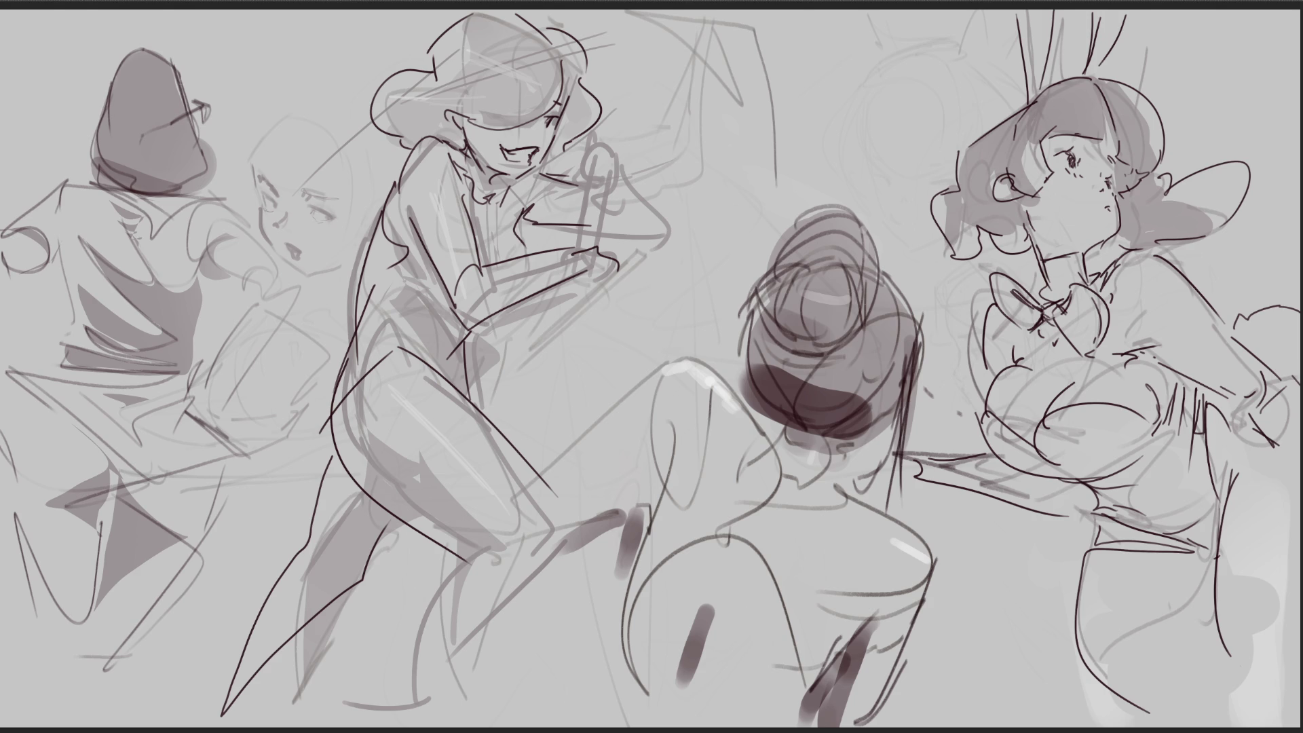
Step: Ink the middle-left face's eye, eyebrows, cheek, head contour and jawline on the shaded sketch page
drag(311, 209, 338, 216)
drag(298, 190, 329, 198)
drag(258, 179, 277, 204)
mouse_move(252, 166)
mouse_down()
mouse_move(307, 275)
mouse_move(301, 255)
mouse_up()
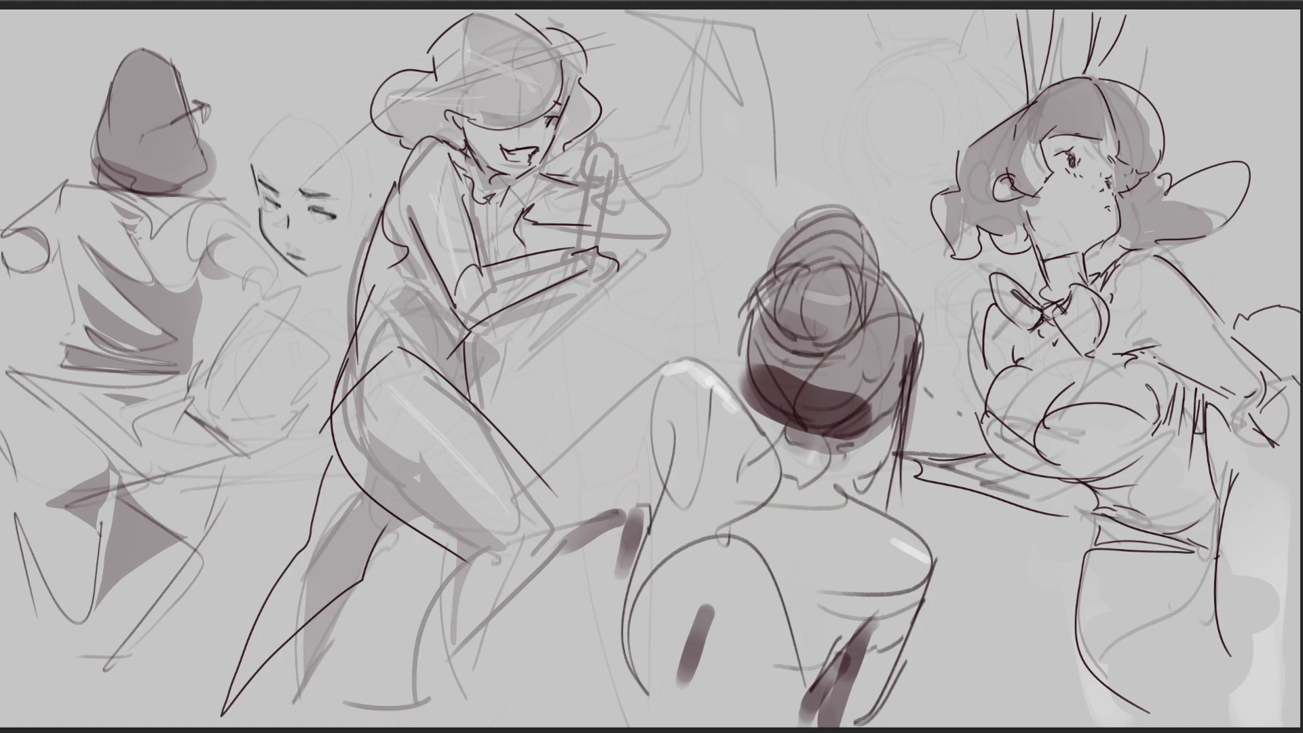
drag(315, 197, 344, 203)
drag(256, 166, 250, 142)
mouse_move(266, 129)
mouse_down()
mouse_move(341, 162)
mouse_move(366, 209)
mouse_up()
mouse_move(309, 283)
mouse_down()
mouse_move(365, 254)
mouse_move(370, 205)
mouse_up()
drag(279, 107, 263, 130)
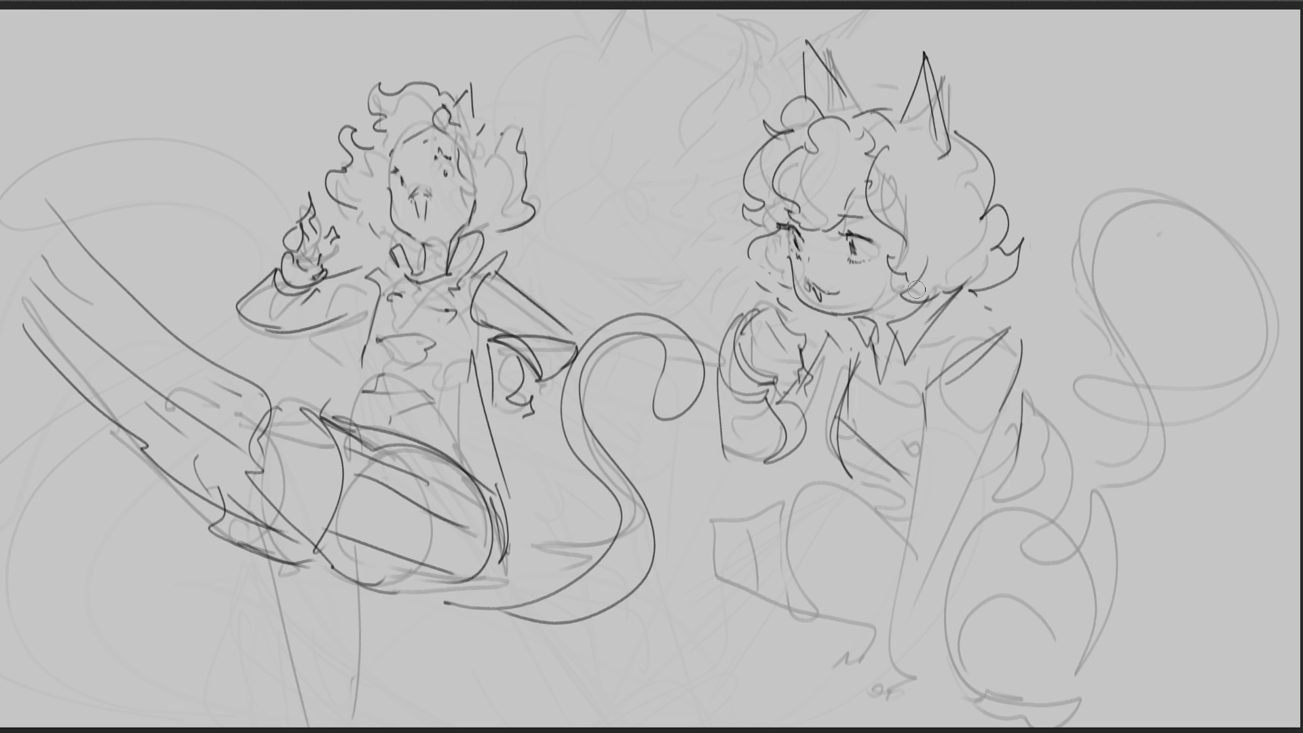
Step: Mark the right girl's chest and sketch her lower back and tail
mouse_move(851, 389)
mouse_down()
mouse_move(896, 430)
mouse_move(906, 490)
mouse_up()
drag(1029, 410, 979, 519)
mouse_move(1039, 443)
mouse_down()
mouse_move(1008, 504)
mouse_move(1071, 481)
mouse_move(1077, 515)
mouse_up()
mouse_move(1065, 452)
mouse_down()
mouse_move(1129, 507)
mouse_move(1080, 552)
mouse_up()
drag(1017, 507, 1087, 549)
drag(1085, 549, 1118, 619)
drag(1122, 499, 1111, 647)
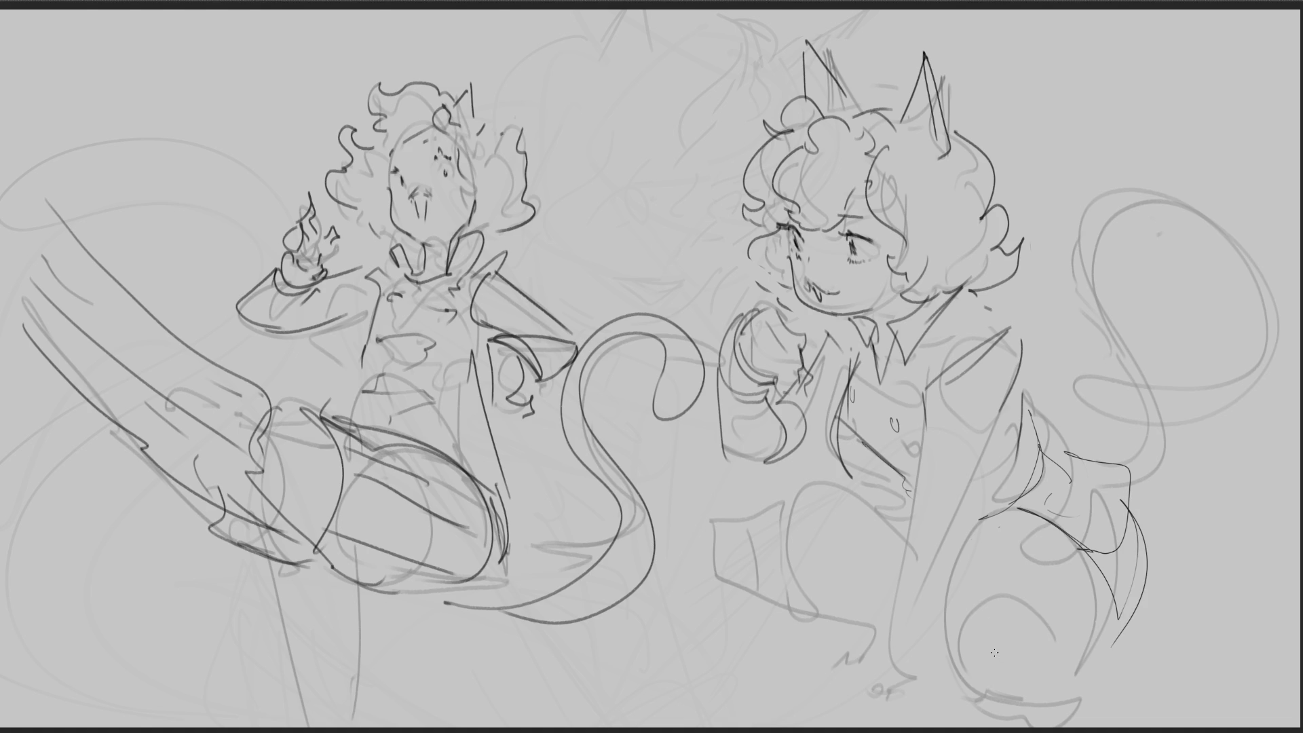
Step: Sketch long lines down the right girl's body and block in her lower body
drag(926, 405, 919, 560)
drag(1003, 391, 953, 589)
drag(922, 513, 916, 718)
mouse_move(960, 607)
mouse_down()
mouse_move(958, 706)
mouse_move(1082, 679)
mouse_move(1081, 707)
mouse_up()
mouse_move(958, 555)
mouse_down()
mouse_move(1019, 519)
mouse_move(1142, 652)
mouse_up()
drag(983, 523, 1128, 685)
drag(1132, 565, 1095, 710)
mouse_move(960, 629)
mouse_down()
mouse_move(975, 602)
mouse_move(1120, 699)
mouse_up()
drag(998, 530, 1009, 572)
drag(1063, 527, 1055, 581)
mouse_move(1115, 556)
mouse_down()
mouse_move(1111, 692)
mouse_move(1090, 683)
mouse_up()
mouse_move(1111, 694)
mouse_down()
mouse_move(1058, 710)
mouse_move(1157, 683)
mouse_up()
Step: Add a loop below the right girl's hand and block in her leg as a cylinder with a foot hook
mouse_move(685, 528)
mouse_down()
mouse_move(729, 612)
mouse_move(752, 610)
mouse_move(726, 518)
mouse_move(785, 607)
mouse_up()
drag(720, 517, 906, 512)
drag(747, 618, 894, 634)
drag(776, 508, 931, 542)
mouse_move(792, 579)
mouse_down()
mouse_move(895, 594)
mouse_move(820, 627)
mouse_up()
drag(730, 625, 876, 629)
mouse_move(917, 669)
mouse_down()
mouse_move(916, 709)
mouse_move(886, 721)
mouse_up()
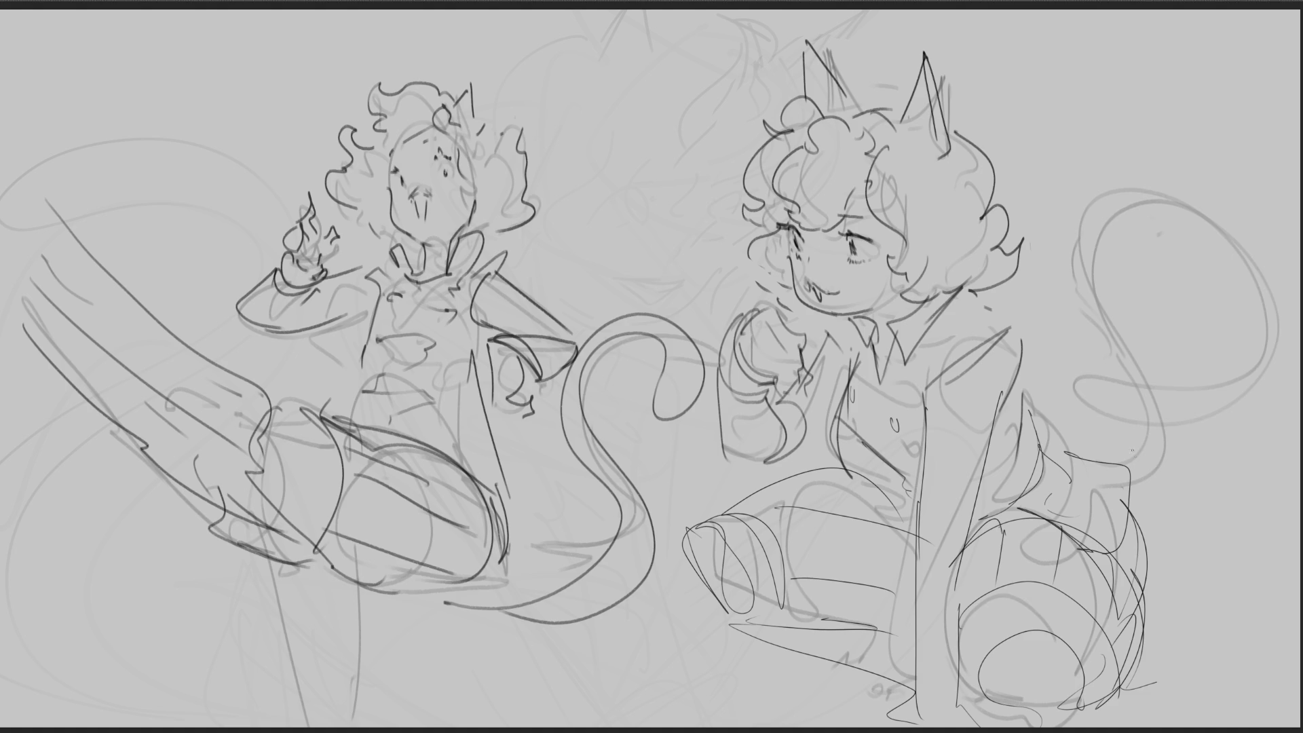
Step: Ink the right girl's spiral tail in bold with an inner loop
mouse_move(1149, 386)
mouse_down()
mouse_move(1077, 398)
mouse_move(1242, 266)
mouse_move(1098, 361)
mouse_move(1236, 281)
mouse_move(1111, 363)
mouse_up()
drag(1154, 445, 1142, 503)
mouse_move(1170, 443)
mouse_down()
mouse_move(1179, 475)
mouse_move(1165, 510)
mouse_up()
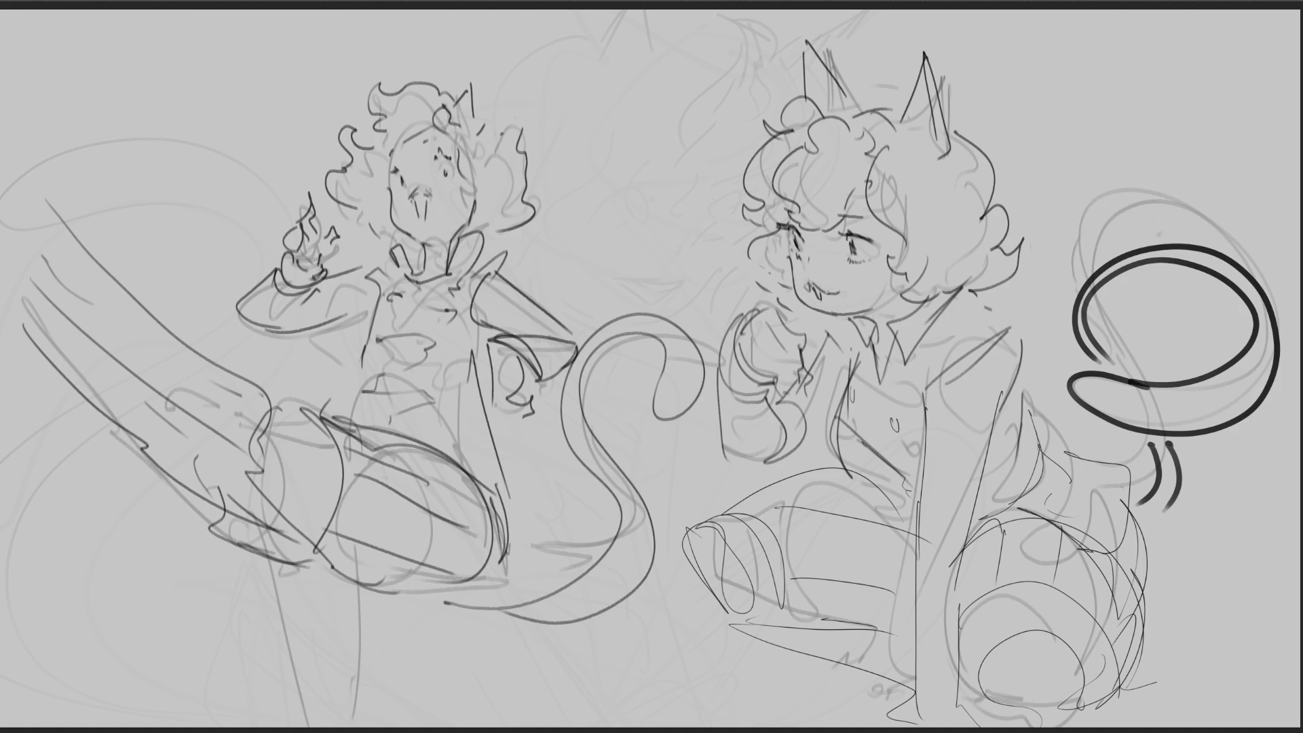
Step: Redo the right girl's mouth strokes and thicken her right eye's upper lid
key(ctrl+z)
key(ctrl+z)
key(ctrl+z)
key(ctrl+z)
drag(806, 285, 826, 292)
key(ctrl+z)
key(ctrl+z)
drag(814, 288, 825, 292)
mouse_move(867, 236)
mouse_down()
mouse_move(878, 244)
mouse_move(805, 245)
mouse_up()
Step: Add a curling hair strand and ink a bold outline on the right girl's chest
mouse_move(866, 178)
mouse_down()
mouse_move(840, 213)
mouse_move(861, 193)
mouse_move(872, 220)
mouse_up()
mouse_move(868, 170)
mouse_down()
mouse_move(875, 268)
mouse_move(919, 296)
mouse_up()
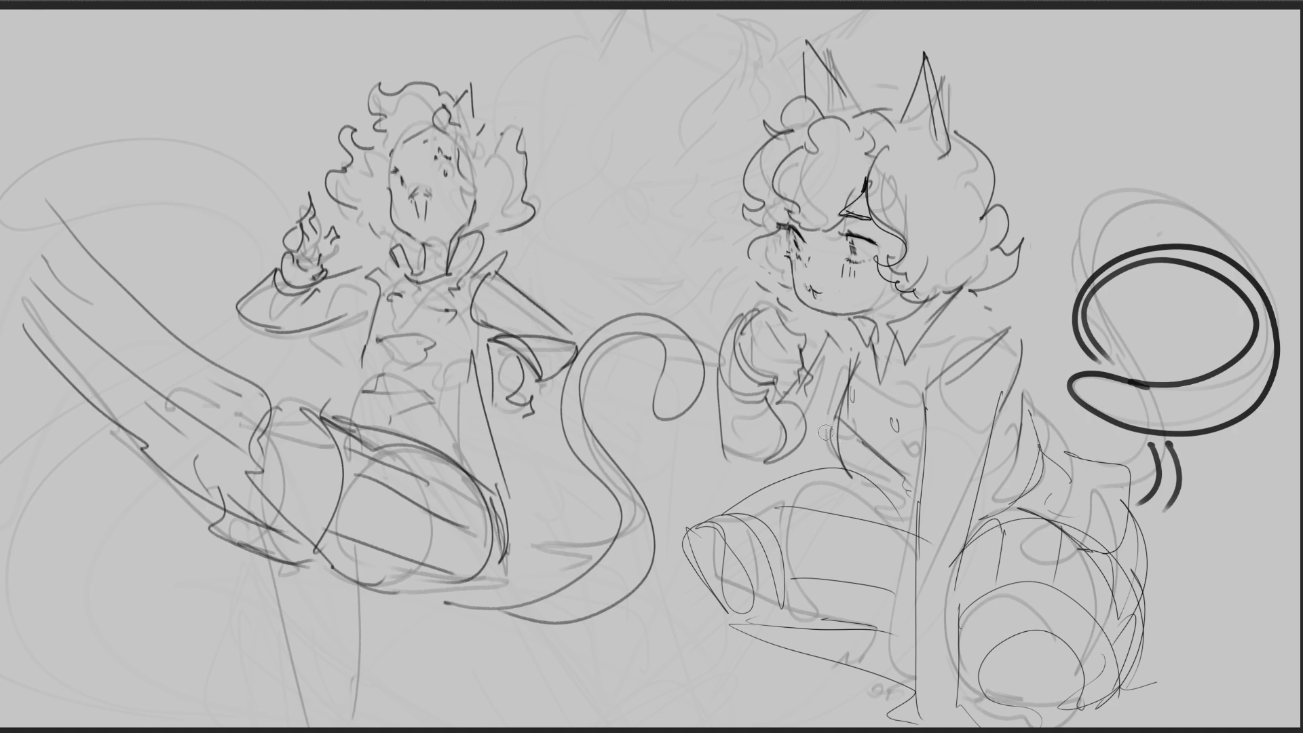
mouse_move(829, 418)
mouse_down()
mouse_move(881, 461)
mouse_move(850, 448)
mouse_move(893, 465)
mouse_up()
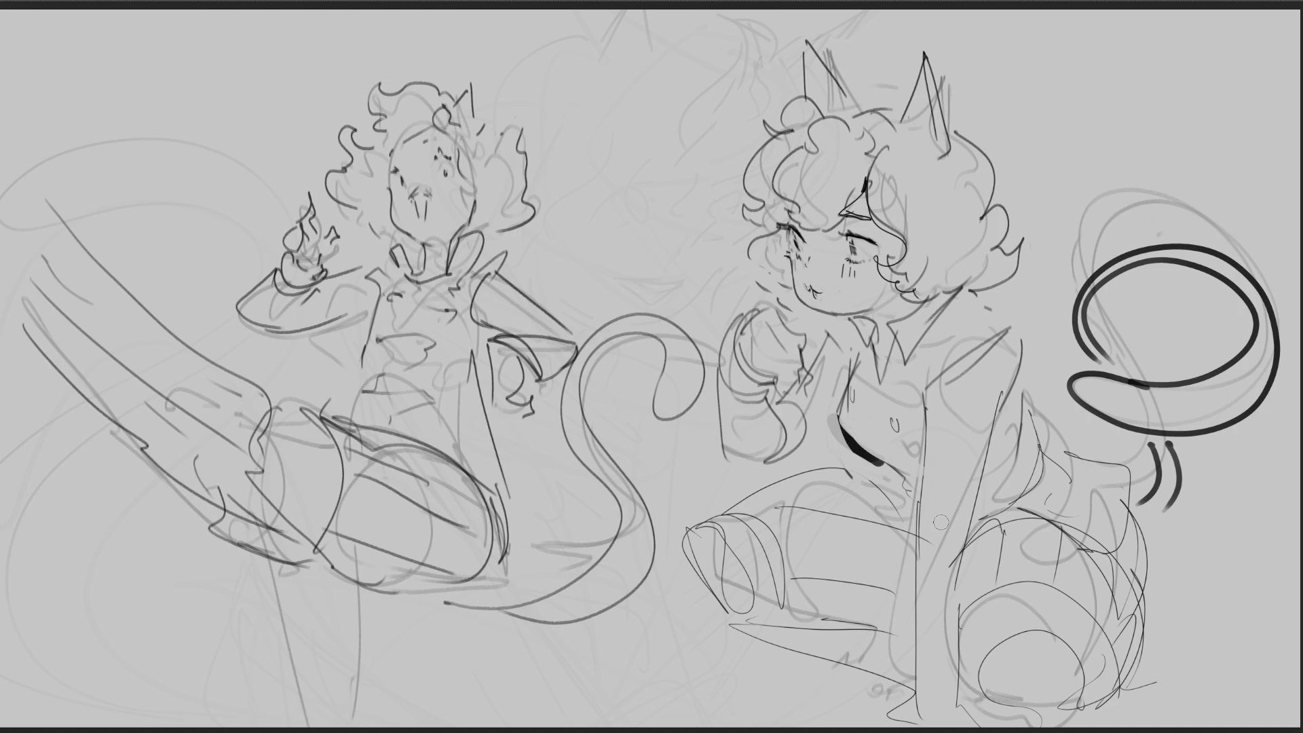
Step: Ink the right girl's shoulder outline and redraw a thick curve along her hip
mouse_move(988, 302)
mouse_down()
mouse_move(1027, 336)
mouse_move(1006, 388)
mouse_move(1027, 315)
mouse_move(1022, 380)
mouse_move(1052, 462)
mouse_move(1108, 472)
mouse_move(1148, 513)
mouse_move(1157, 619)
mouse_move(1134, 631)
mouse_move(1112, 687)
mouse_up()
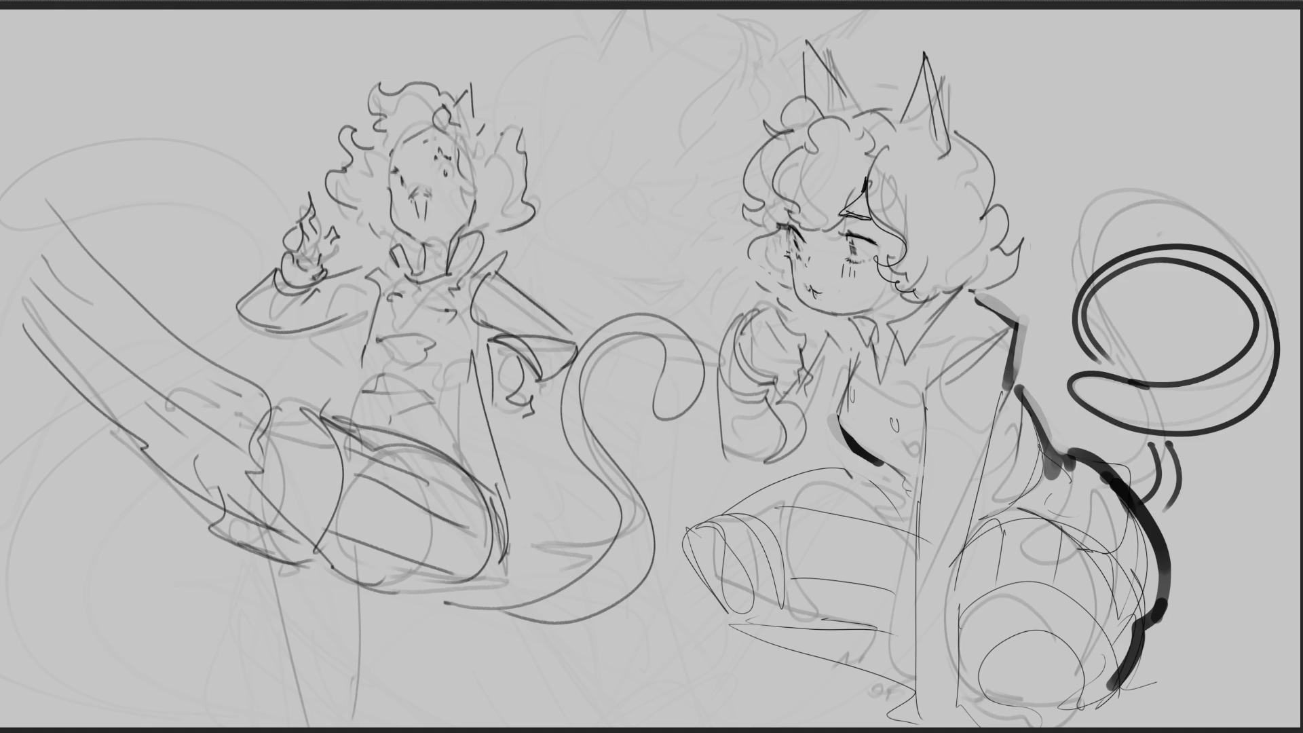
drag(977, 528, 1162, 607)
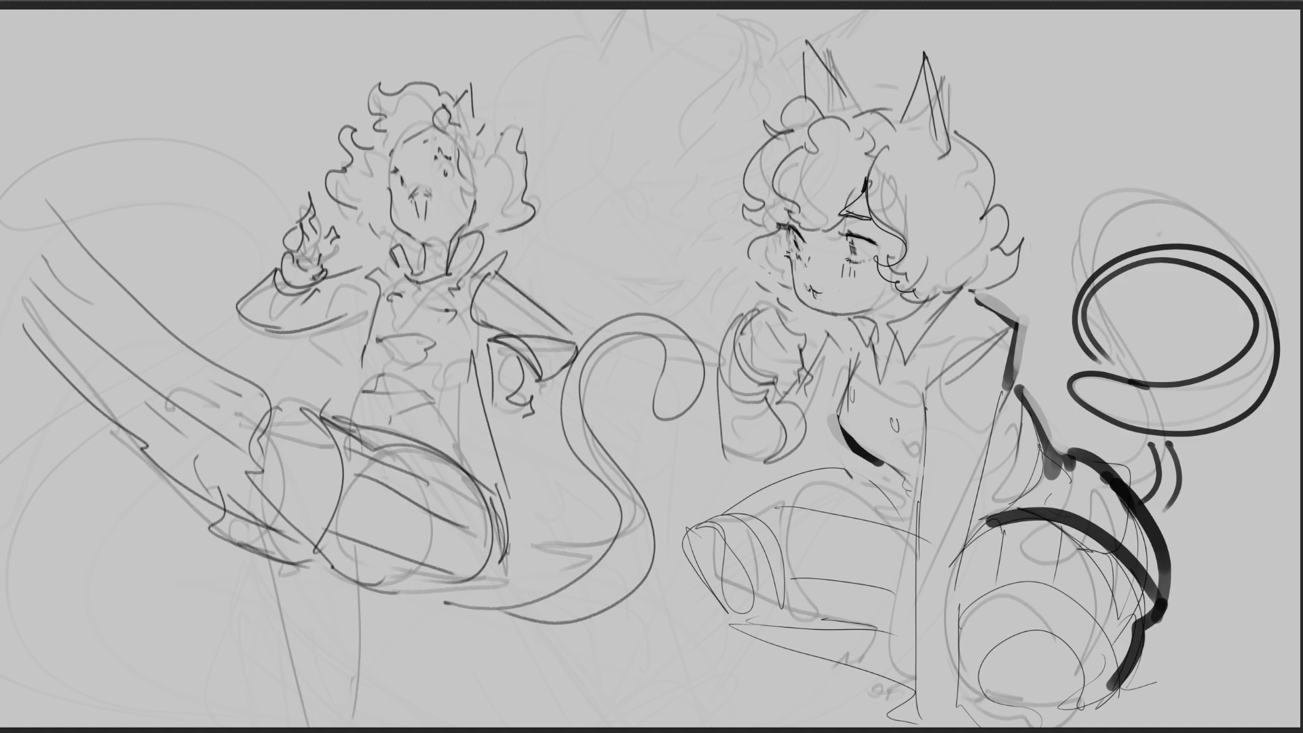
key(ctrl+z)
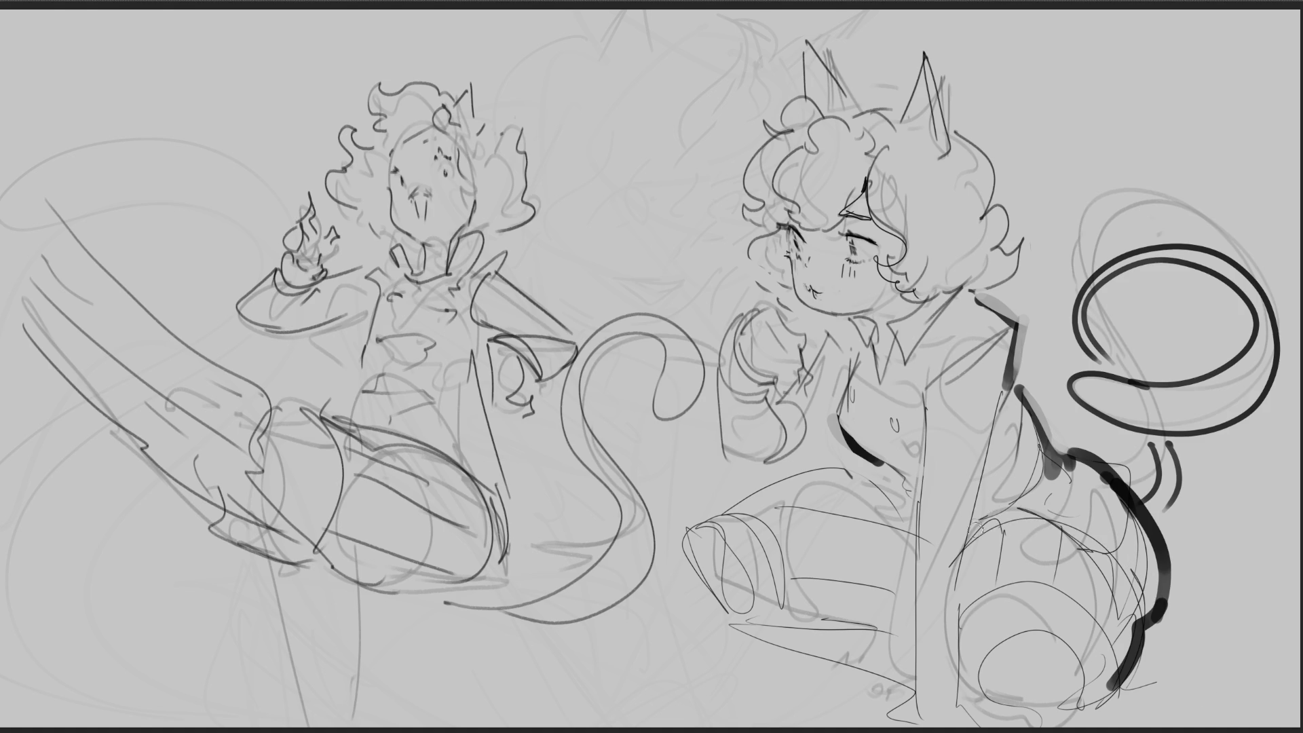
drag(977, 528, 1154, 625)
Step: Ink marks beside the shirt buttons, a thick stroke by the raised hand, and V-shaped collar lines
click(893, 503)
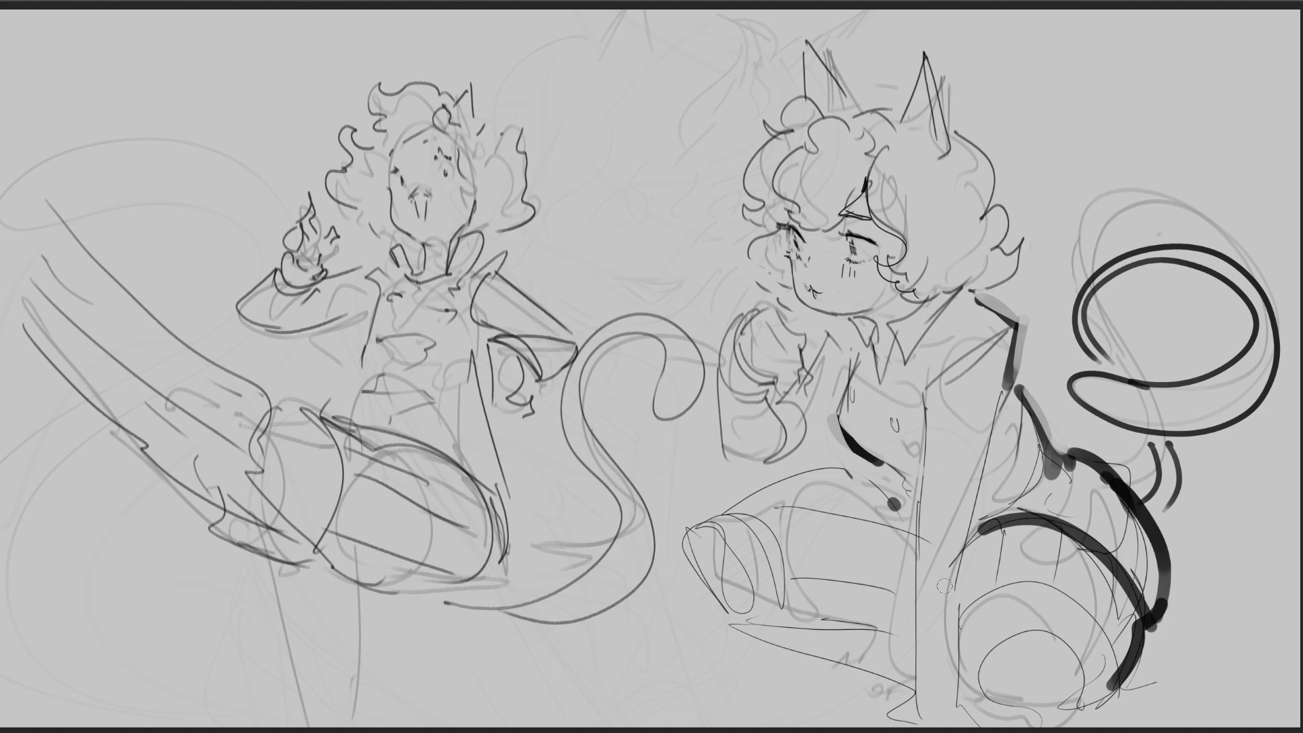
drag(901, 480, 903, 493)
click(813, 324)
key(ctrl+z)
drag(826, 319, 808, 367)
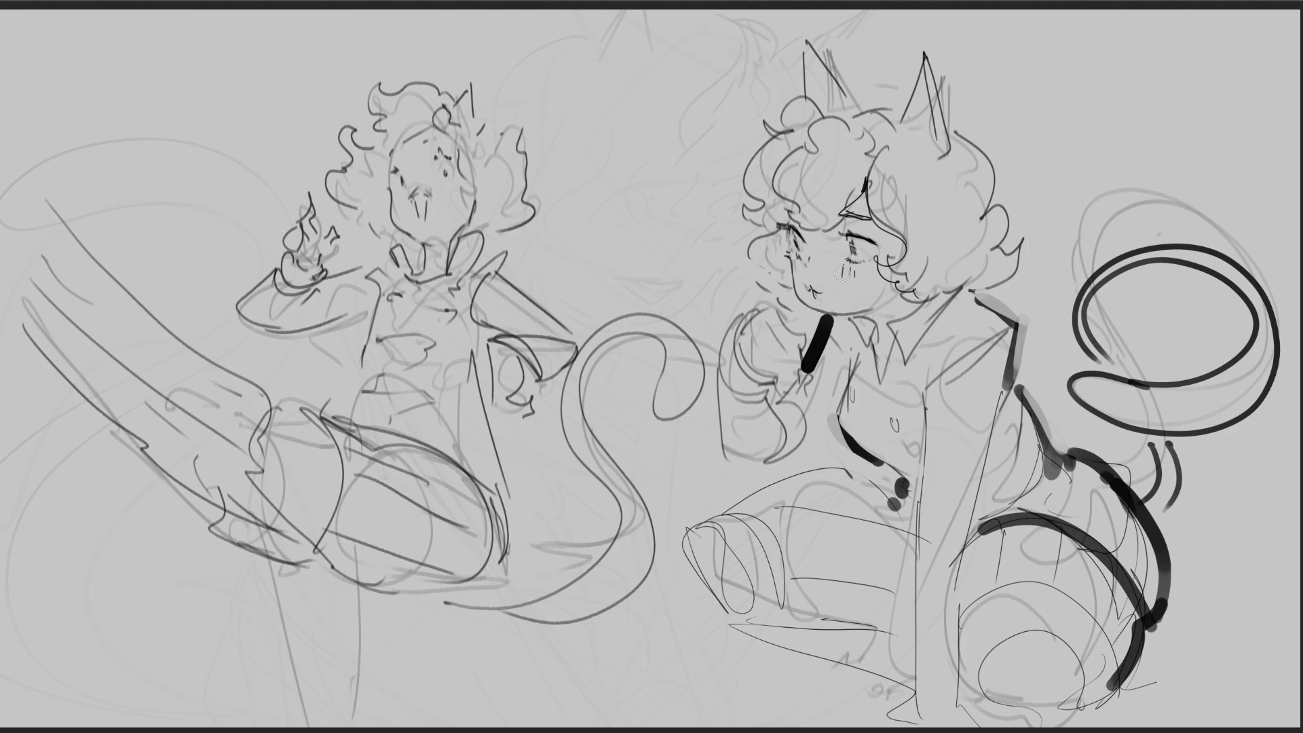
mouse_move(848, 317)
mouse_down()
mouse_move(856, 337)
mouse_move(867, 318)
mouse_move(908, 365)
mouse_move(922, 300)
mouse_up()
drag(910, 360, 975, 286)
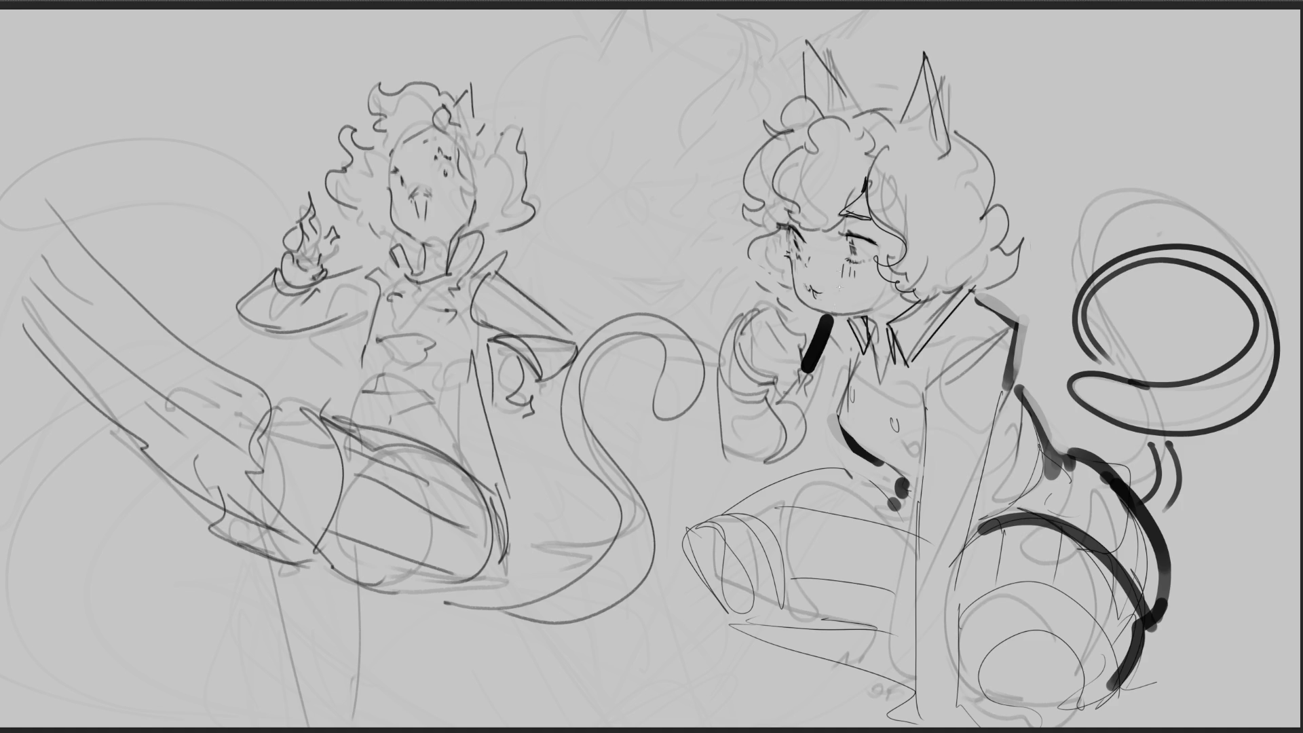
Step: Erase the thick stroke by the hand and ink bold outlines around the right girl's hair and bun
drag(825, 317, 808, 362)
drag(947, 119, 1006, 201)
mouse_move(957, 114)
mouse_down()
mouse_move(994, 146)
mouse_move(1008, 184)
mouse_up()
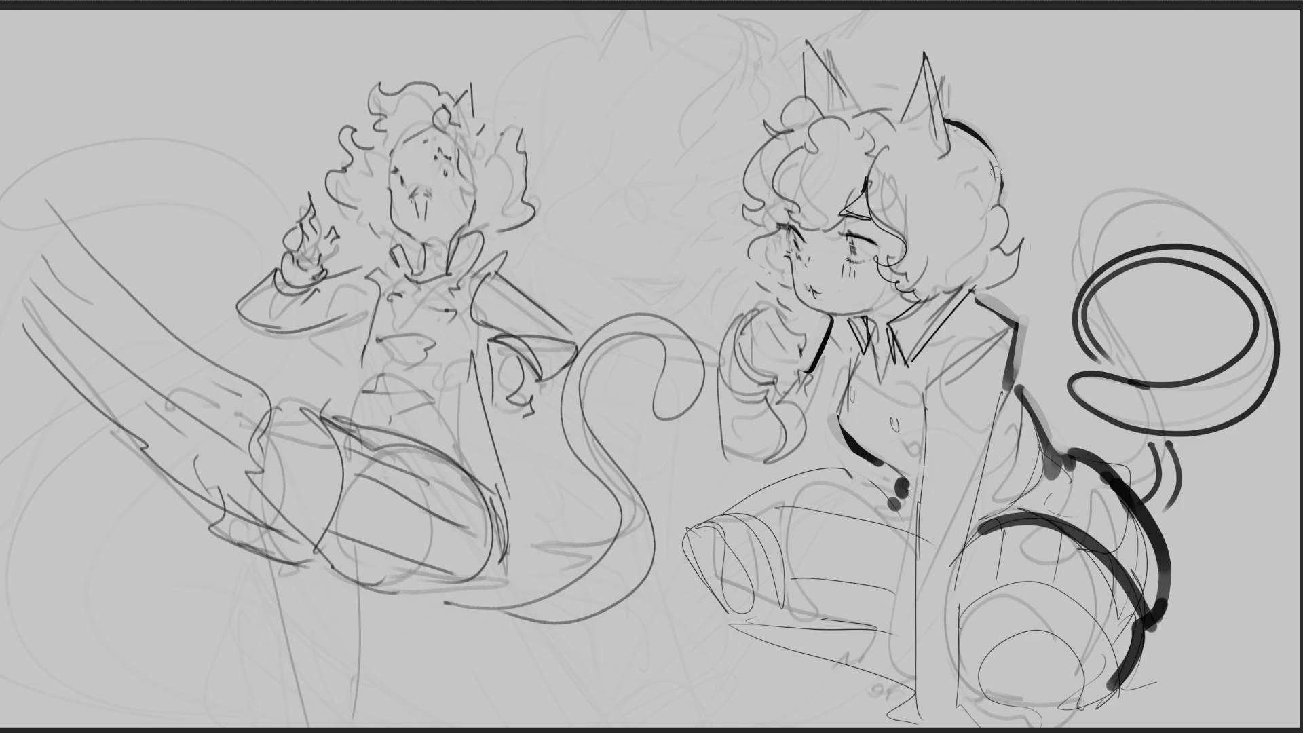
drag(998, 199, 1027, 258)
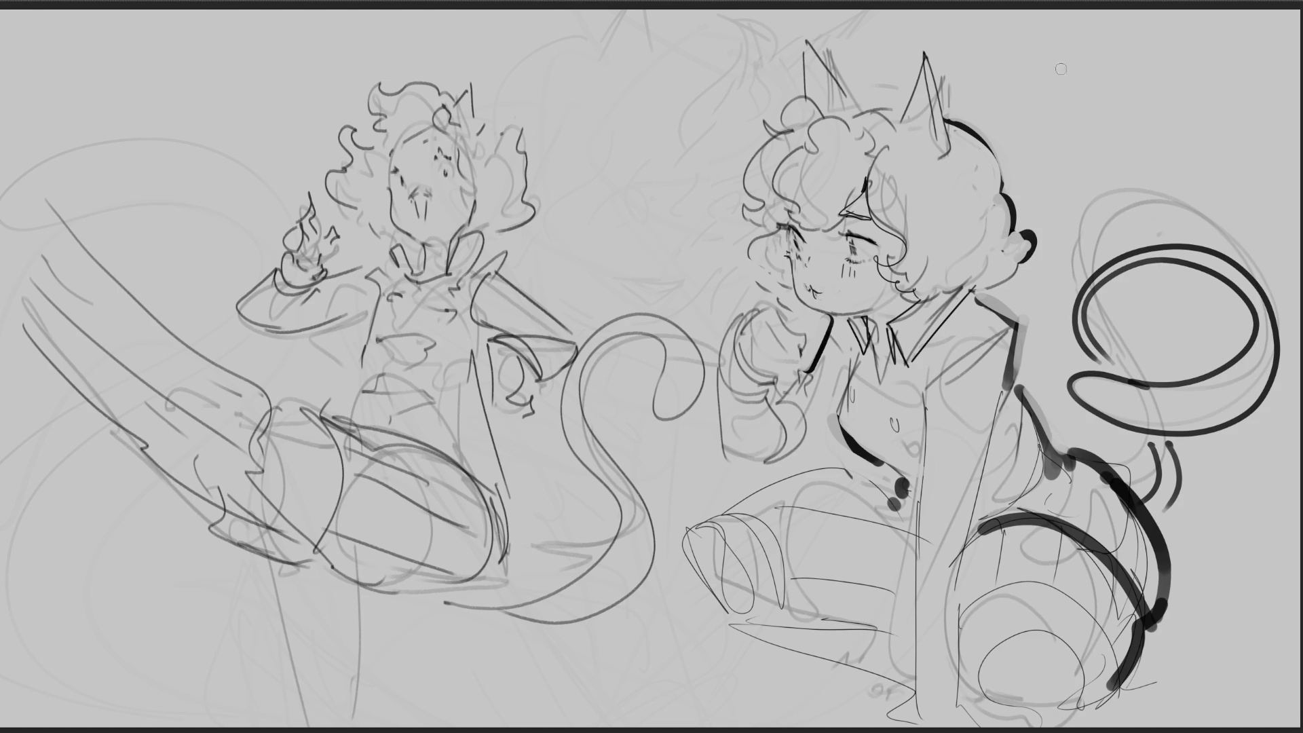
drag(846, 104, 912, 109)
mouse_move(804, 101)
mouse_down()
mouse_move(761, 139)
mouse_move(744, 207)
mouse_up()
key(ctrl+z)
mouse_move(761, 157)
mouse_down()
mouse_move(754, 201)
mouse_move(771, 207)
mouse_up()
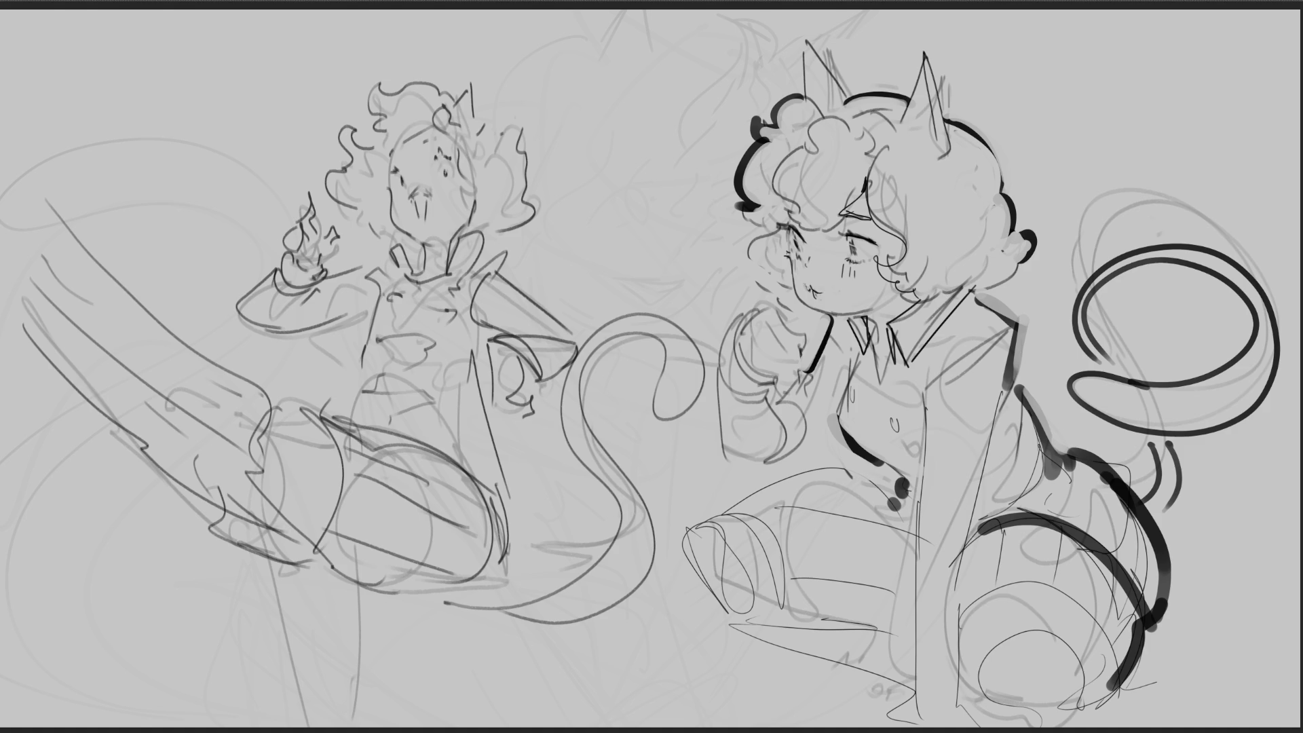
Step: Redraw both cat ears in dark lines and add curls left of the face
mouse_move(802, 97)
mouse_down()
mouse_move(802, 38)
mouse_move(849, 95)
mouse_up()
mouse_move(920, 41)
mouse_down()
mouse_move(899, 129)
mouse_move(945, 151)
mouse_move(905, 143)
mouse_move(923, 157)
mouse_up()
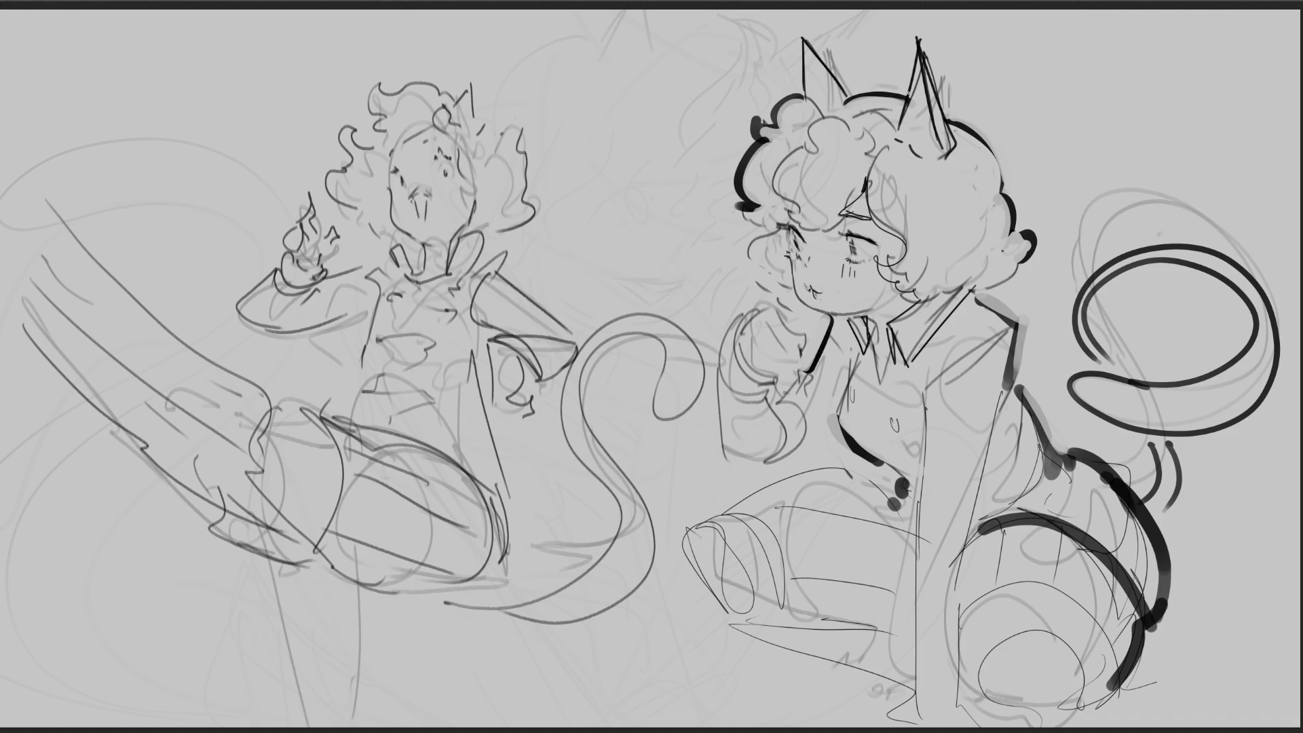
mouse_move(767, 223)
mouse_down()
mouse_move(744, 265)
mouse_move(767, 290)
mouse_up()
Step: Sketch the shoulder and collar line and the shirt's side and front edges
mouse_move(926, 386)
mouse_down()
mouse_move(1006, 328)
mouse_move(931, 384)
mouse_up()
mouse_move(931, 383)
mouse_down()
mouse_move(942, 414)
mouse_move(1012, 328)
mouse_move(929, 413)
mouse_up()
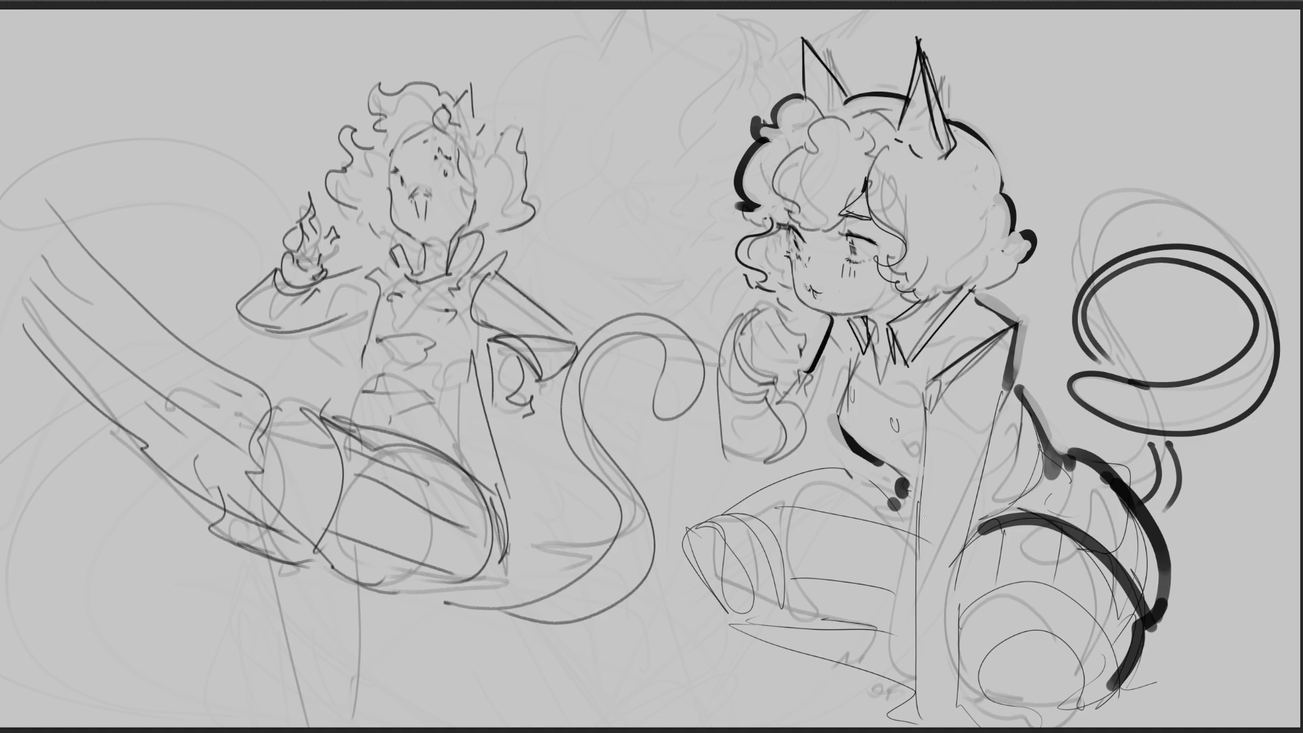
drag(1010, 372, 950, 566)
drag(934, 414, 911, 625)
drag(915, 554, 899, 727)
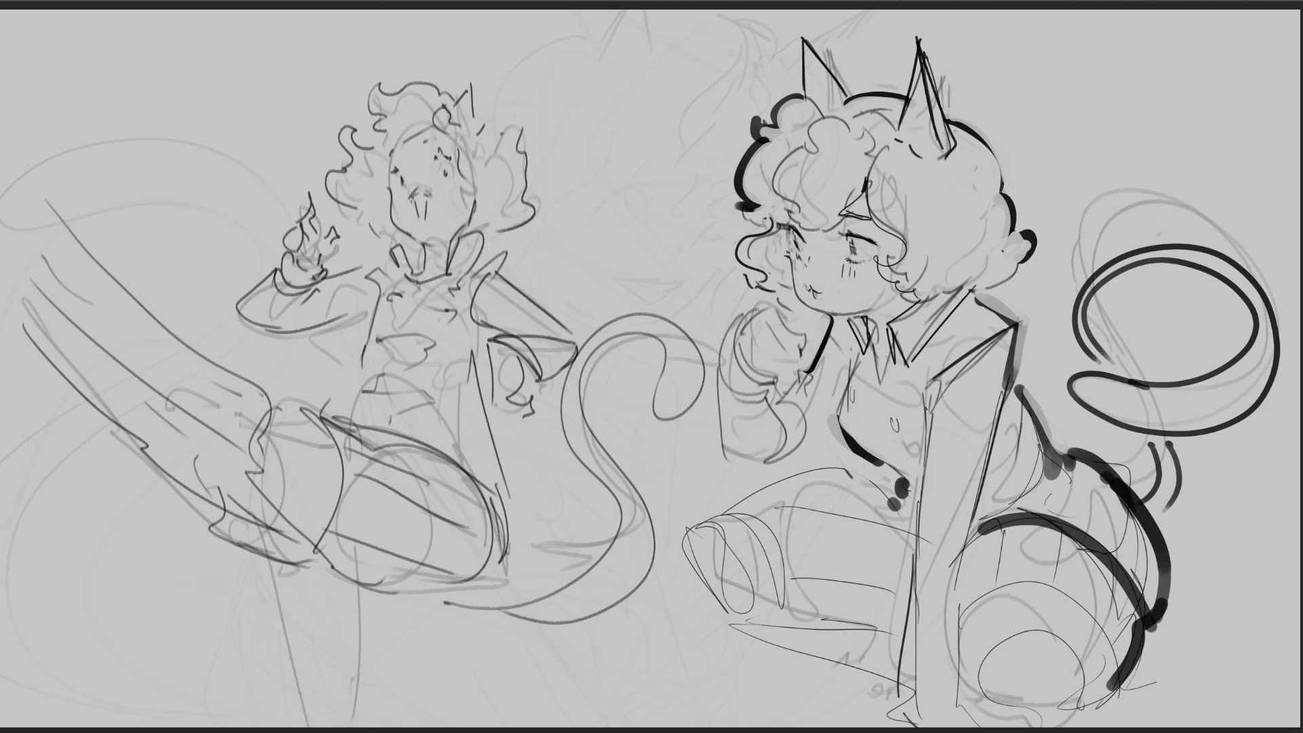
Step: Ink the raised hand's edge, fingers, wrist and sleeve
drag(758, 310, 757, 380)
drag(760, 305, 742, 309)
mouse_move(710, 354)
mouse_down()
mouse_move(769, 403)
mouse_move(730, 467)
mouse_up()
drag(739, 470, 780, 462)
drag(767, 390, 782, 418)
drag(807, 374, 778, 404)
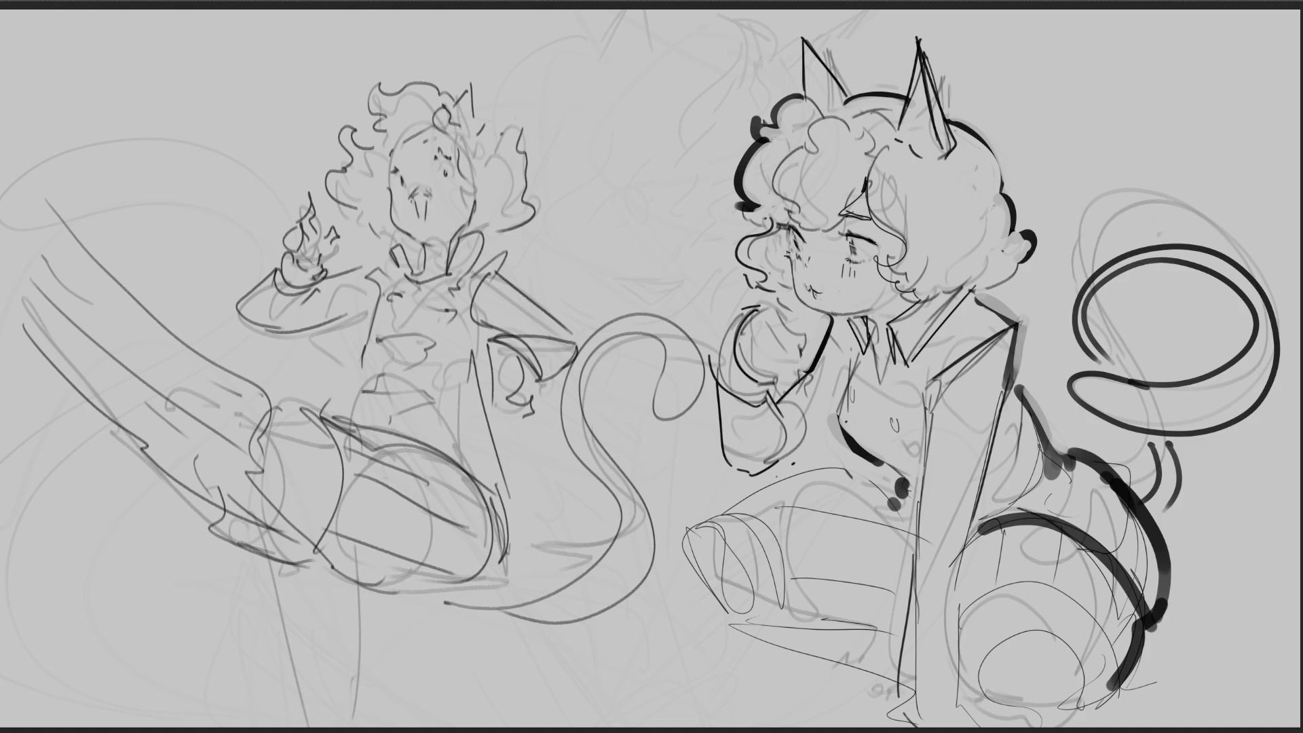
Step: Outline the foot and shin and ink stripes and the bottom edge of the leg
mouse_move(693, 542)
mouse_down()
mouse_move(679, 602)
mouse_move(716, 526)
mouse_move(726, 635)
mouse_move(695, 547)
mouse_move(686, 616)
mouse_move(725, 567)
mouse_move(699, 628)
mouse_up()
mouse_move(734, 506)
mouse_down()
mouse_move(687, 531)
mouse_move(735, 526)
mouse_move(781, 602)
mouse_up()
mouse_move(731, 512)
mouse_down()
mouse_move(759, 502)
mouse_move(806, 617)
mouse_move(785, 484)
mouse_move(896, 475)
mouse_up()
mouse_move(776, 509)
mouse_down()
mouse_move(861, 492)
mouse_move(879, 510)
mouse_up()
drag(797, 551, 900, 568)
drag(799, 618, 877, 625)
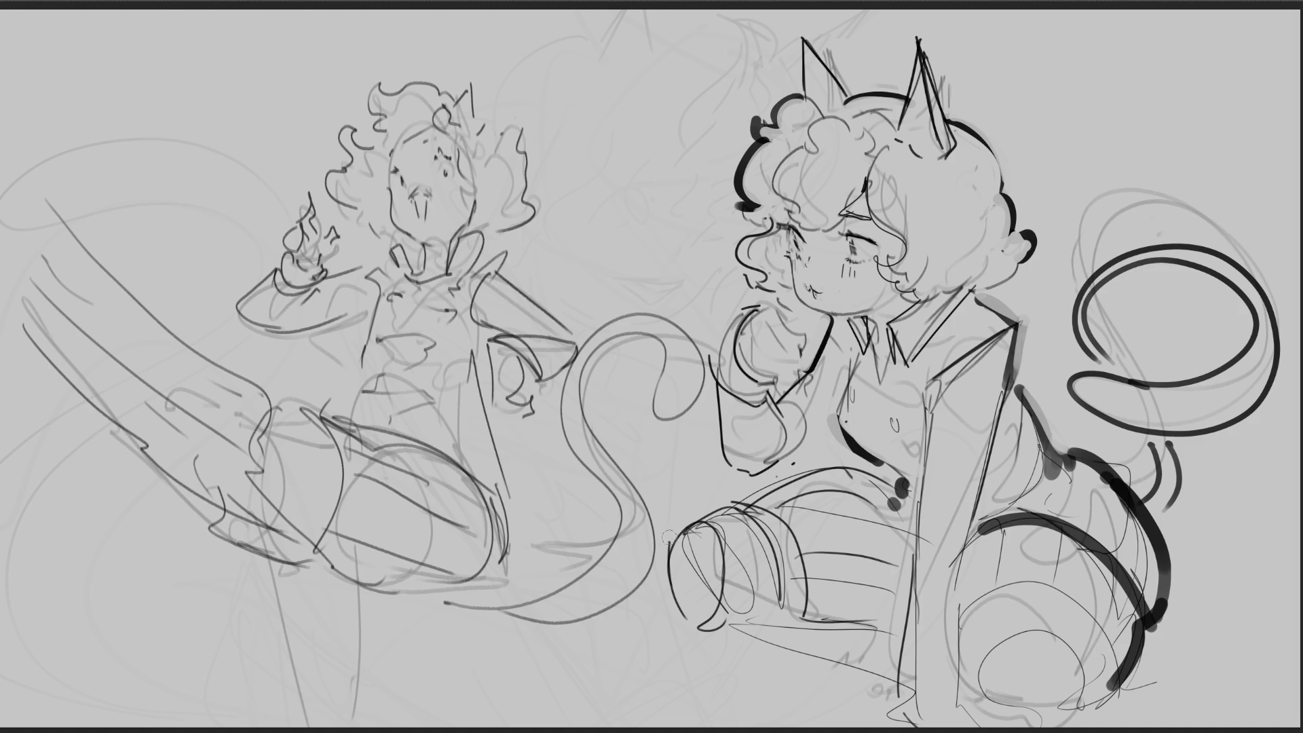
mouse_move(699, 509)
mouse_down()
mouse_move(669, 587)
mouse_move(729, 638)
mouse_move(668, 563)
mouse_move(698, 626)
mouse_up()
Step: Ink bold top and bottom outlines of the right girl's outstretched foot, undoing rejected strokes
key(ctrl+z)
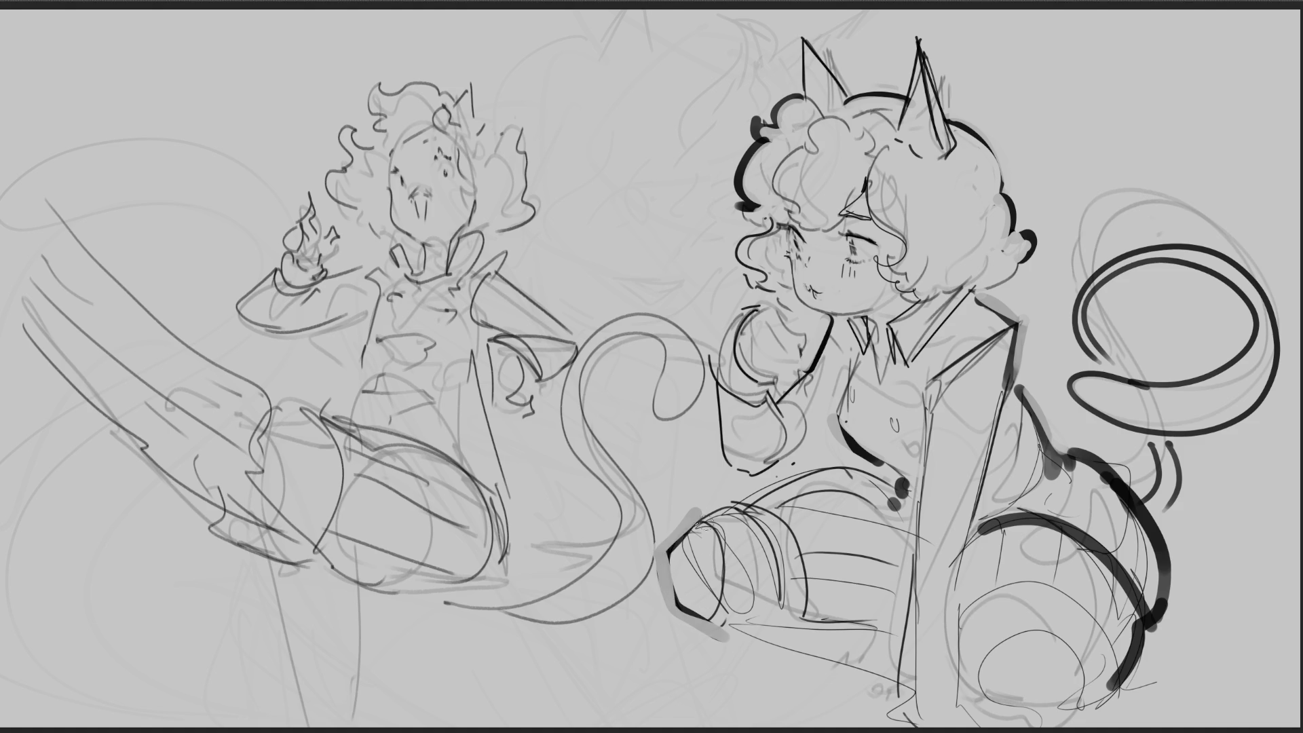
key(ctrl+z)
key(ctrl+z)
drag(674, 536, 754, 489)
key(ctrl+z)
key(ctrl+z)
mouse_move(676, 533)
mouse_down()
mouse_move(721, 510)
mouse_move(908, 502)
mouse_up()
mouse_move(677, 604)
mouse_down()
mouse_move(720, 635)
mouse_move(872, 679)
mouse_up()
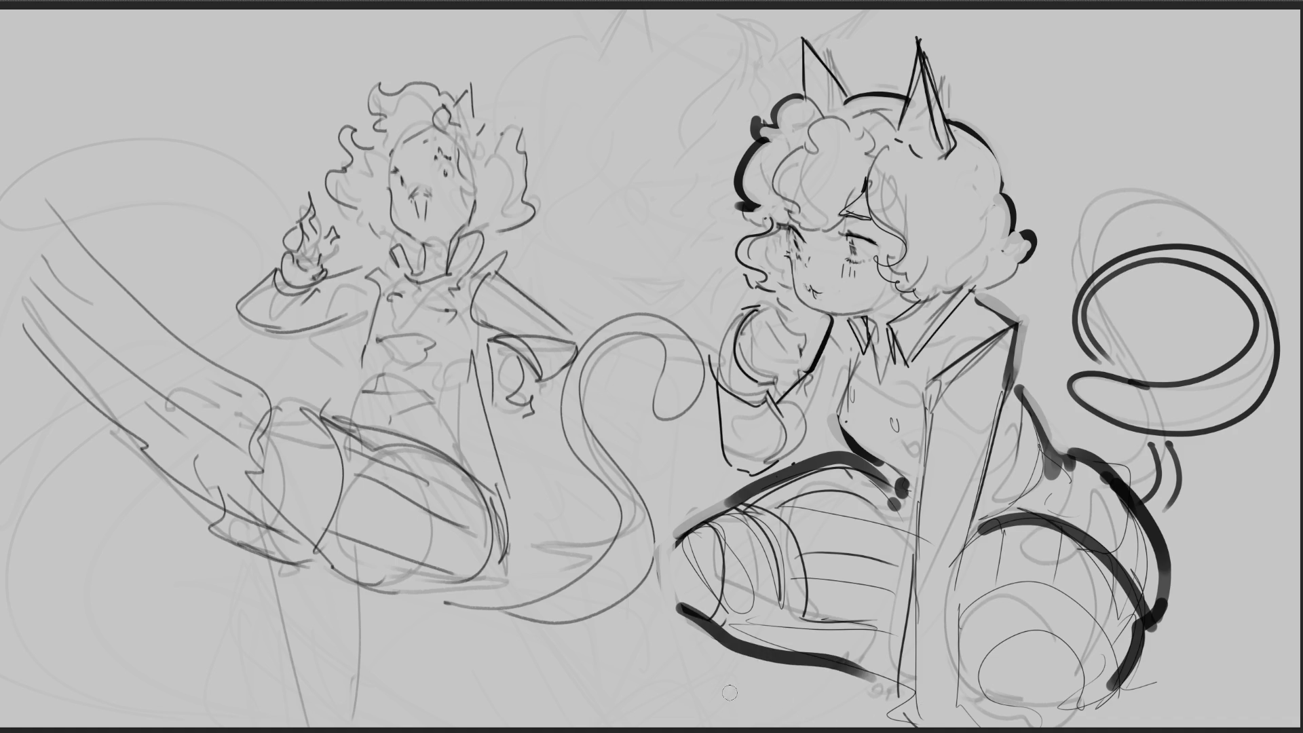
drag(678, 604, 796, 650)
key(ctrl+z)
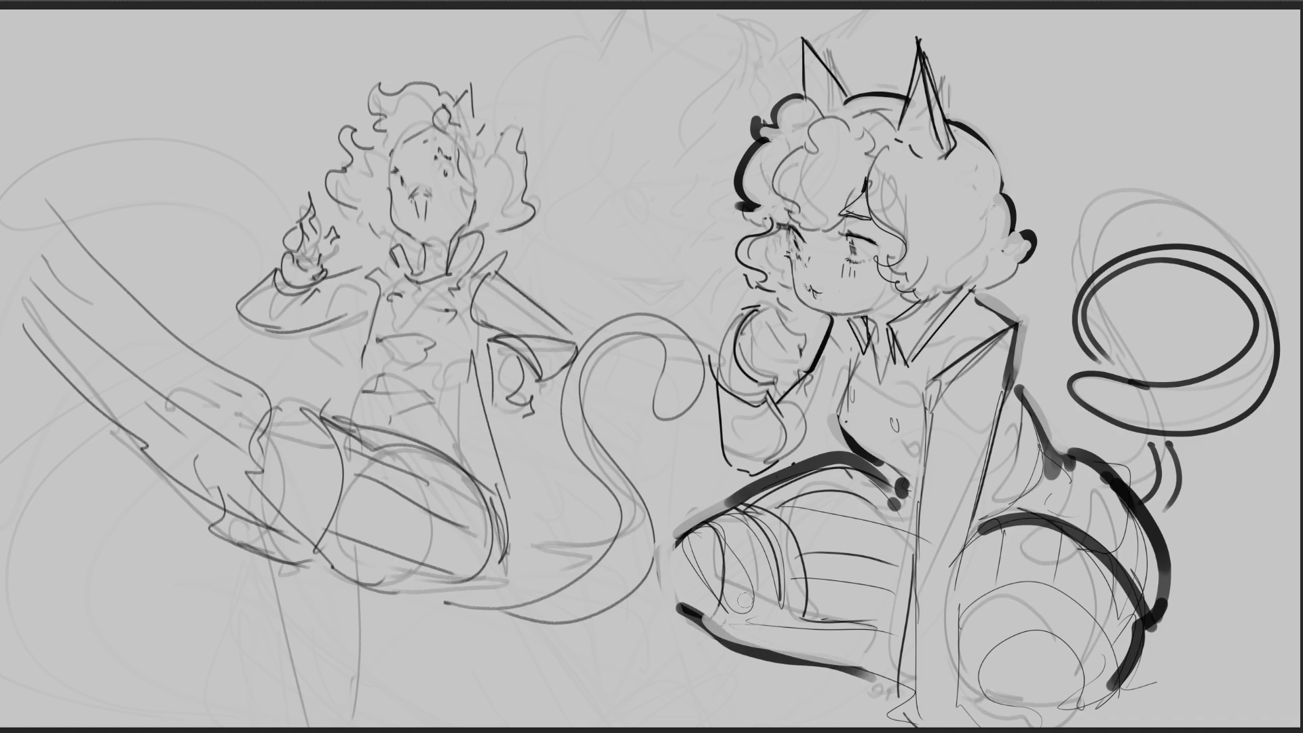
Step: Try and undo dark shading on the foot, then ink thick arcs on the lower knee
mouse_move(725, 567)
mouse_down()
mouse_move(772, 601)
mouse_move(767, 591)
mouse_up()
drag(709, 533, 713, 625)
key(ctrl+z)
key(ctrl+z)
key(ctrl+z)
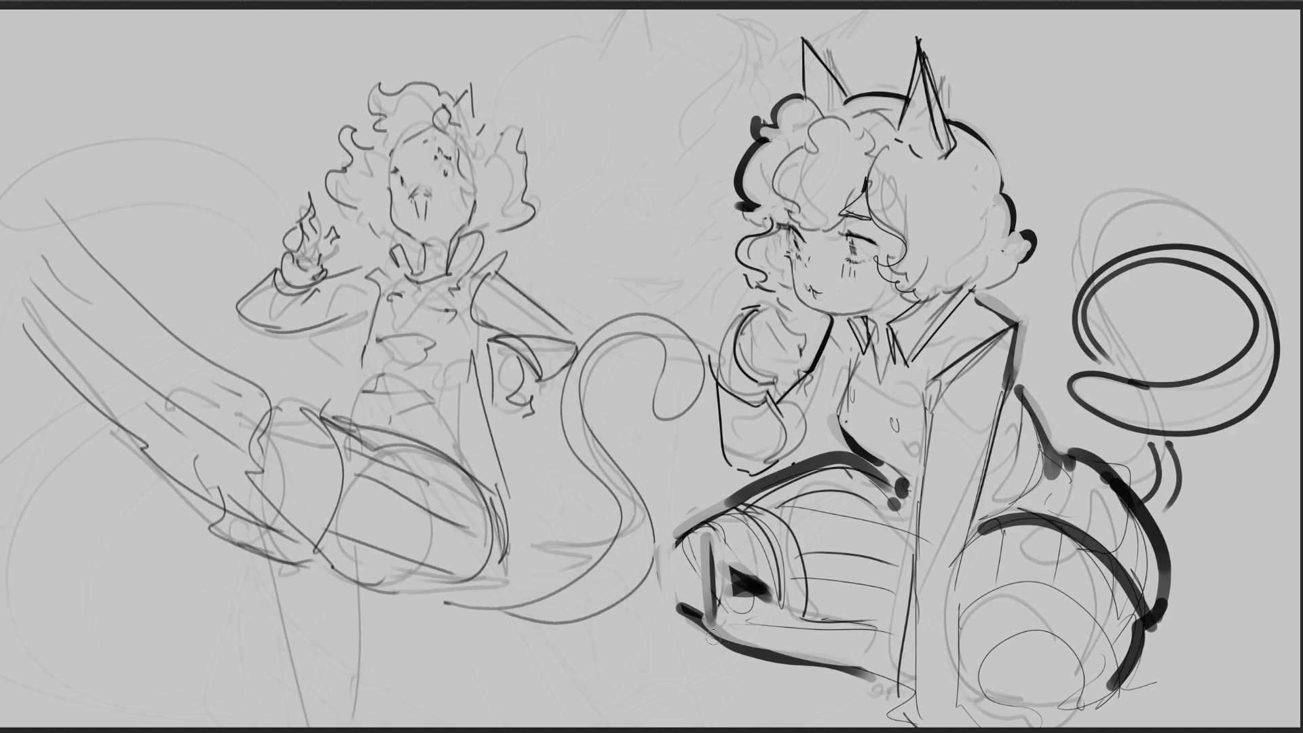
mouse_move(986, 662)
mouse_down()
mouse_move(982, 719)
mouse_move(1037, 627)
mouse_move(1089, 702)
mouse_up()
mouse_move(998, 720)
mouse_down()
mouse_move(1045, 718)
mouse_move(974, 706)
mouse_up()
mouse_move(959, 606)
mouse_down()
mouse_move(1048, 583)
mouse_move(1111, 684)
mouse_up()
key(ctrl+z)
key(ctrl+z)
key(ctrl+z)
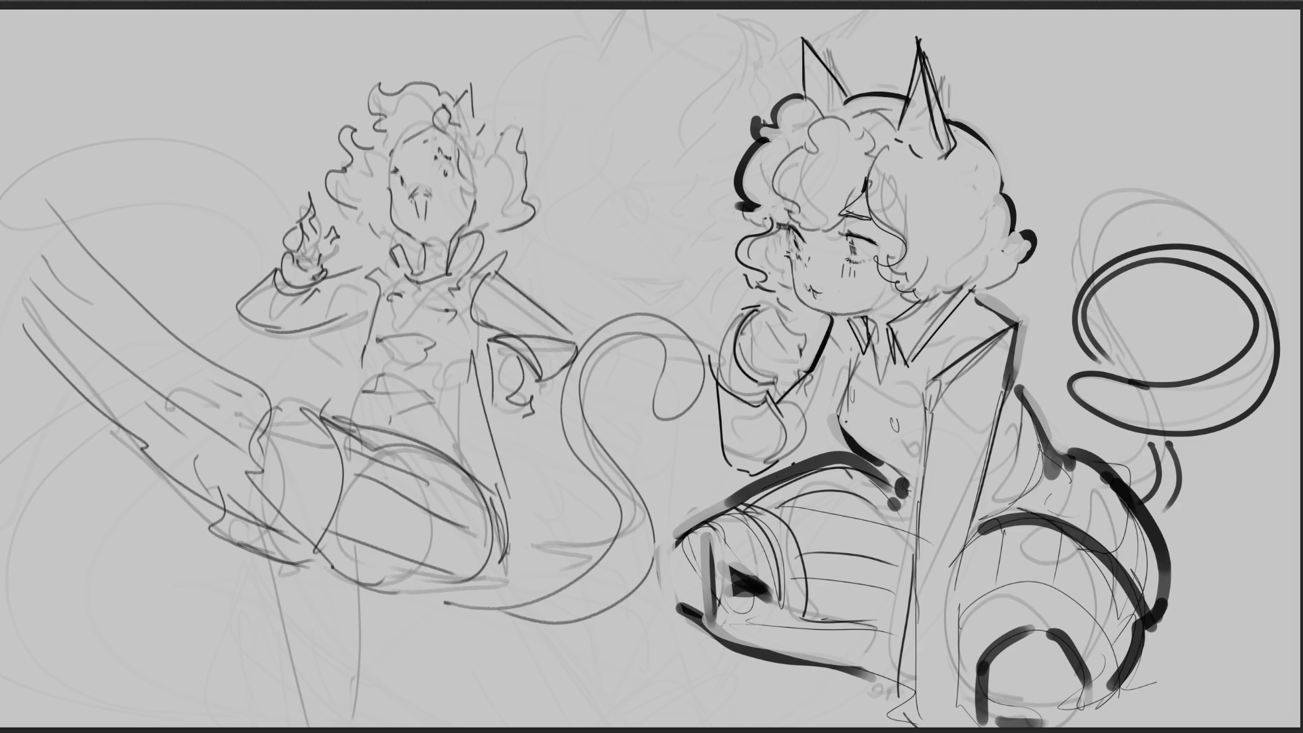
mouse_move(567, 78)
mouse_down()
mouse_move(575, 131)
mouse_move(611, 54)
mouse_move(567, 126)
mouse_up()
Step: Hand-letter a bold R and a final B stacked below the first B between the girls
mouse_move(533, 173)
mouse_down()
mouse_move(569, 234)
mouse_move(594, 175)
mouse_move(617, 217)
mouse_up()
drag(571, 258, 610, 243)
drag(592, 257, 604, 293)
drag(625, 244, 596, 279)
mouse_move(597, 275)
mouse_down()
mouse_move(570, 298)
mouse_move(533, 297)
mouse_up()
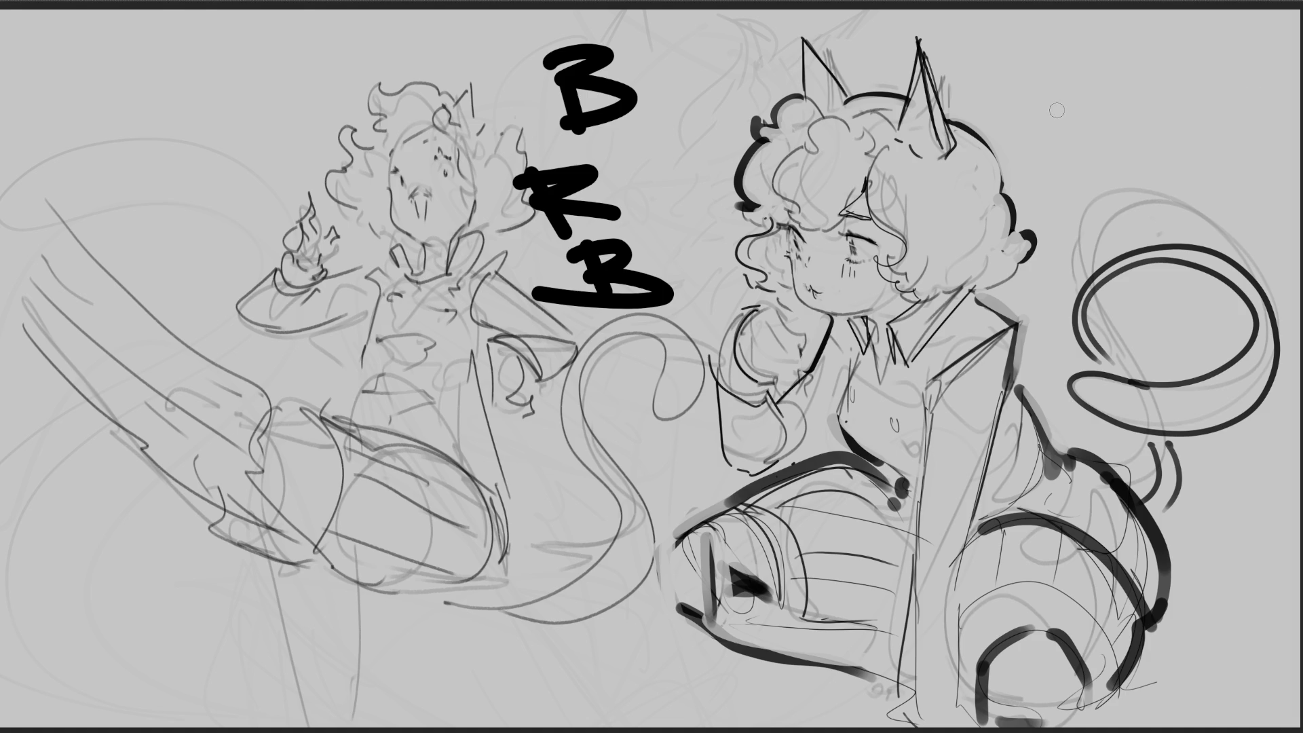
Step: Undo the BRB lettering strokes, then paste the colour cat-eared character reference onto the canvas
key(ctrl+z)
key(ctrl+z)
key(ctrl+z)
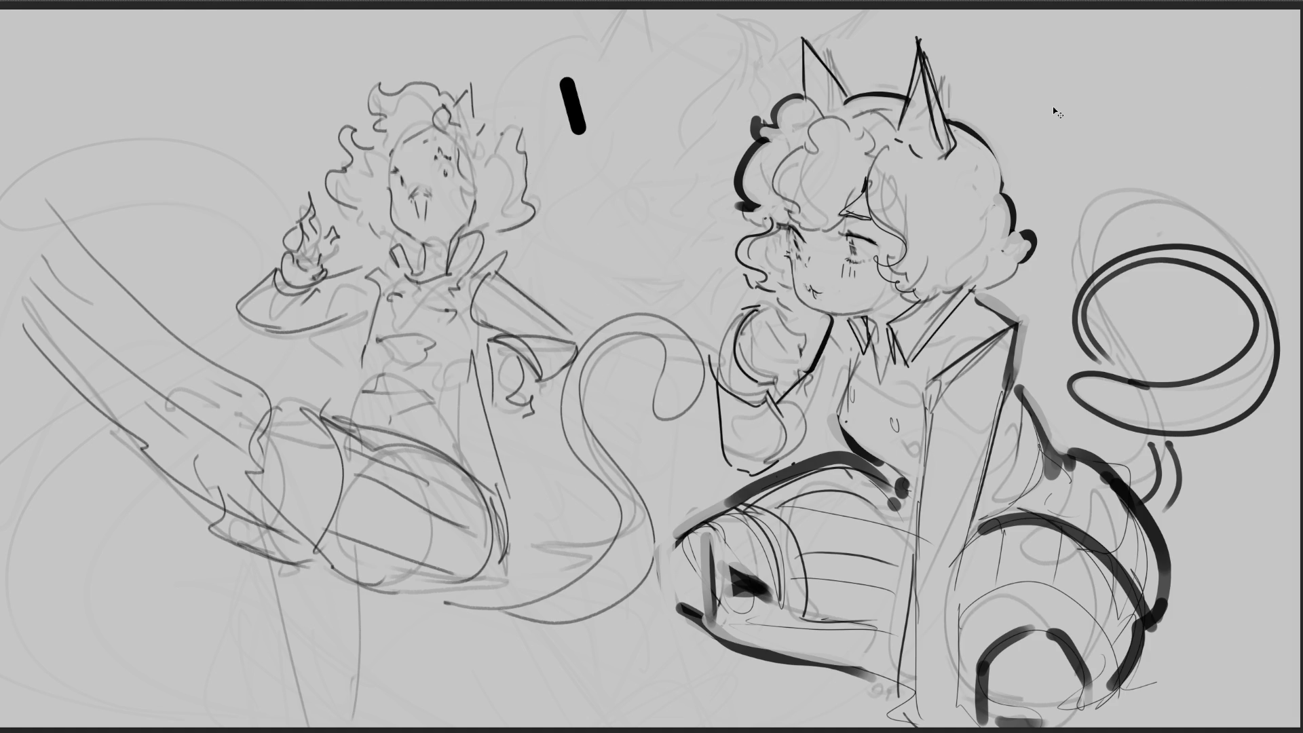
key(ctrl+z)
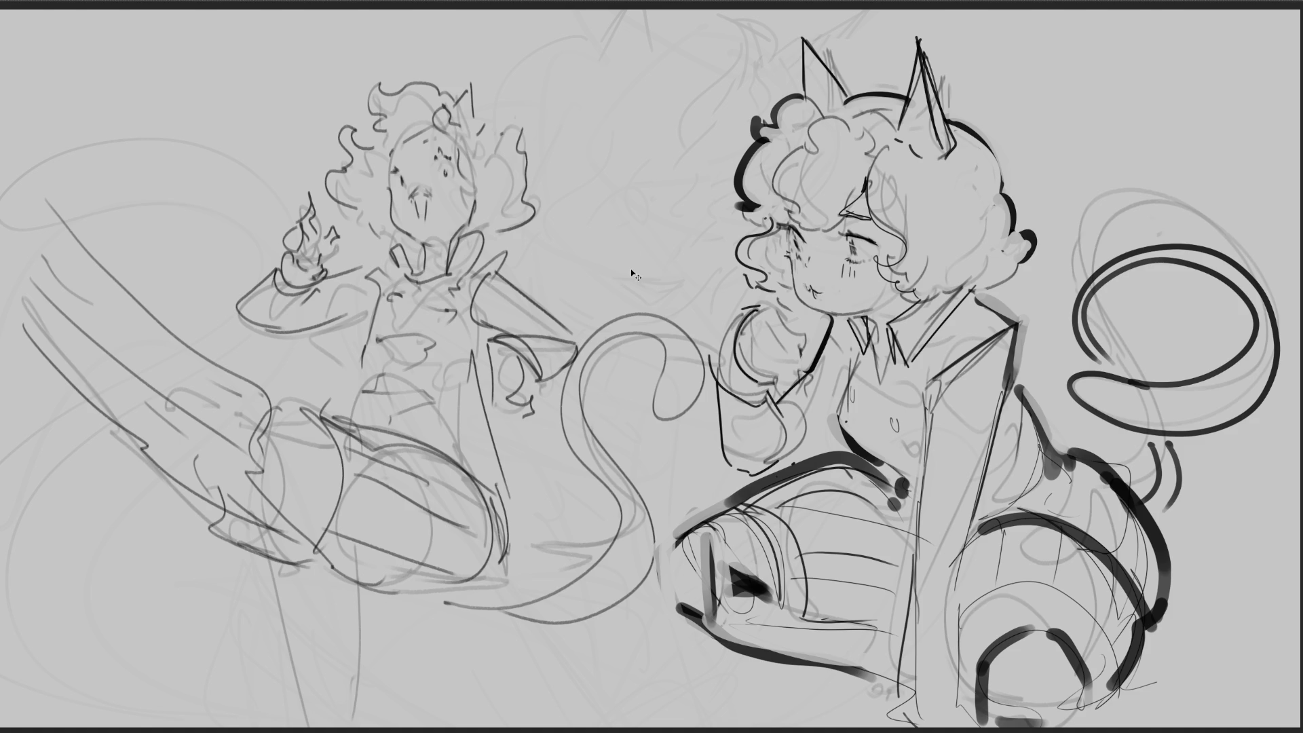
key(ctrl+v)
Step: Free-transform the pasted reference into the top-left corner and scale it up against the canvas edge
key(ctrl+t)
mouse_move(686, 416)
mouse_down()
mouse_move(536, 319)
mouse_move(174, 209)
mouse_up()
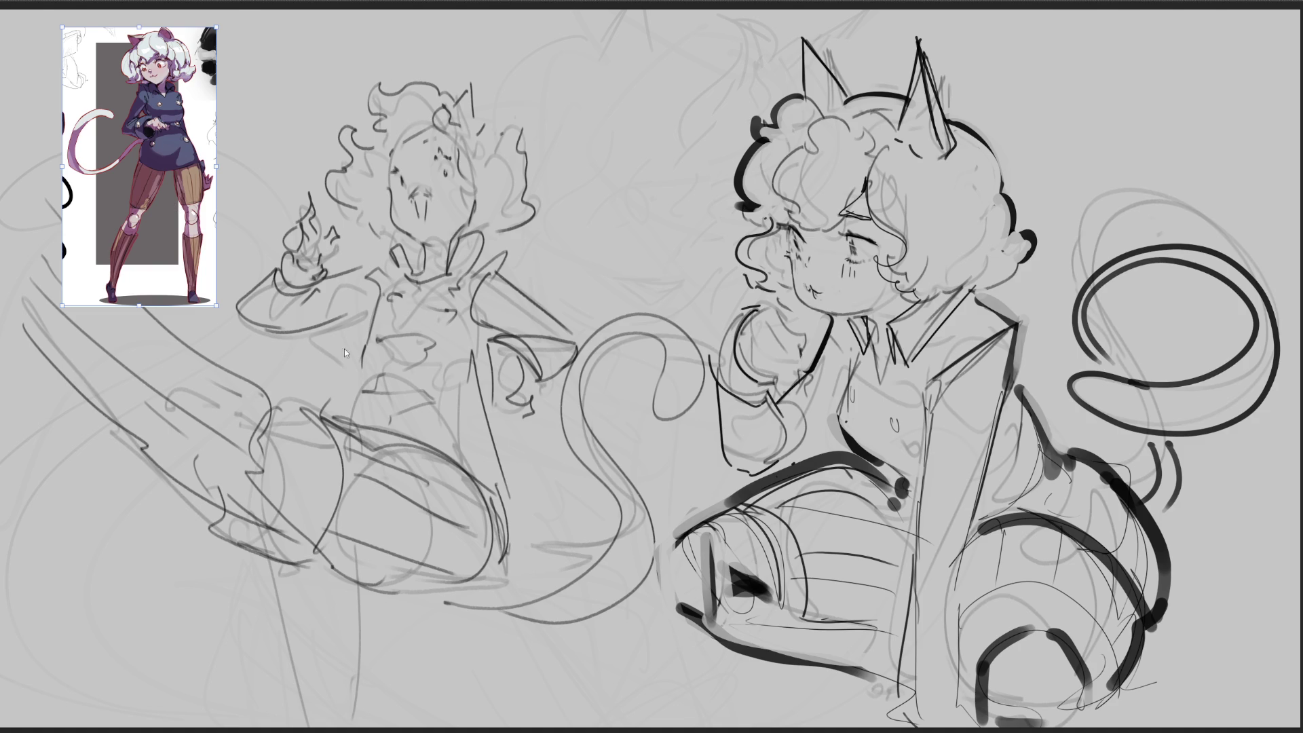
drag(216, 310, 310, 498)
drag(236, 422, 159, 404)
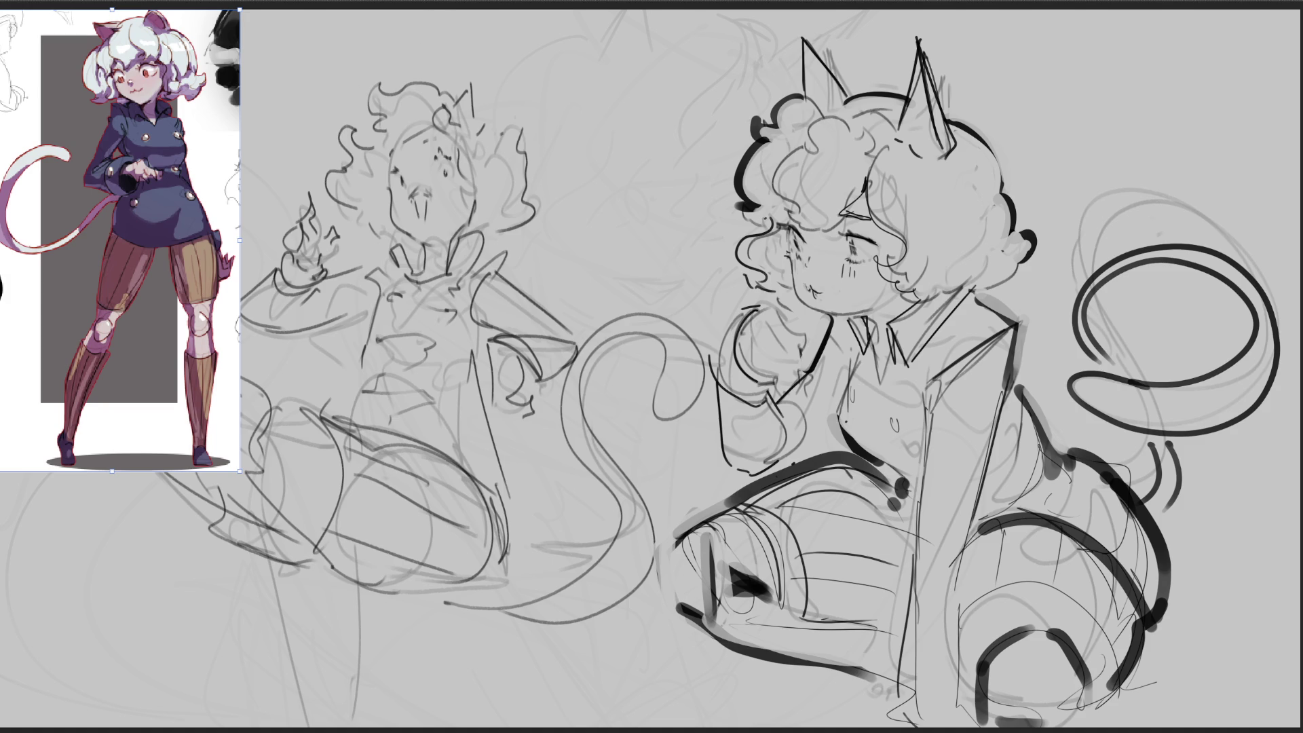
key(Return)
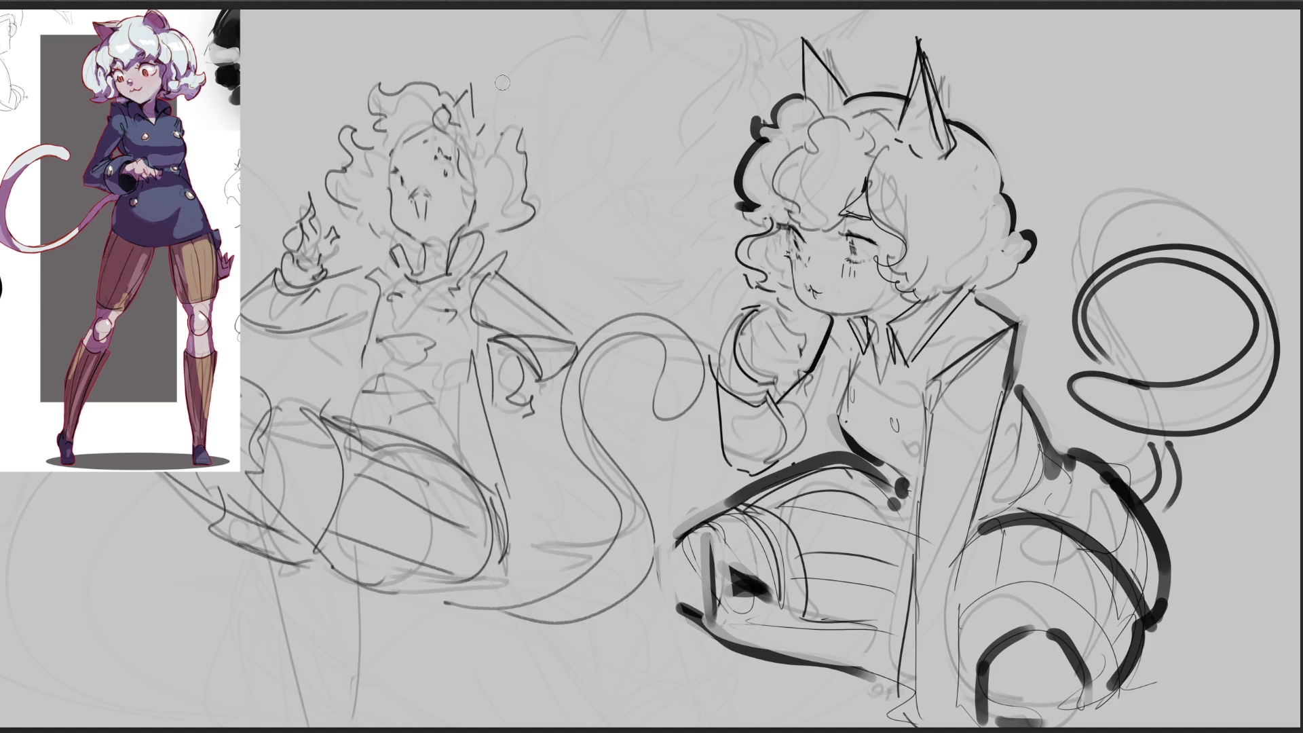
Step: Ink a dark eye, a filled open mouth and eyebrows on the left sketch's face
drag(439, 164, 453, 172)
drag(417, 193, 419, 213)
drag(414, 197, 426, 218)
drag(425, 190, 433, 213)
key(ctrl+z)
drag(418, 200, 421, 211)
mouse_move(418, 196)
mouse_down()
mouse_move(425, 216)
mouse_move(427, 190)
mouse_up()
drag(421, 179, 412, 185)
drag(422, 143, 439, 135)
Step: Sketch the neck, chin and strokes beside the eye and in the hair, undoing stray lines
drag(423, 244, 426, 262)
mouse_move(442, 235)
mouse_down()
mouse_move(420, 240)
mouse_move(452, 246)
mouse_up()
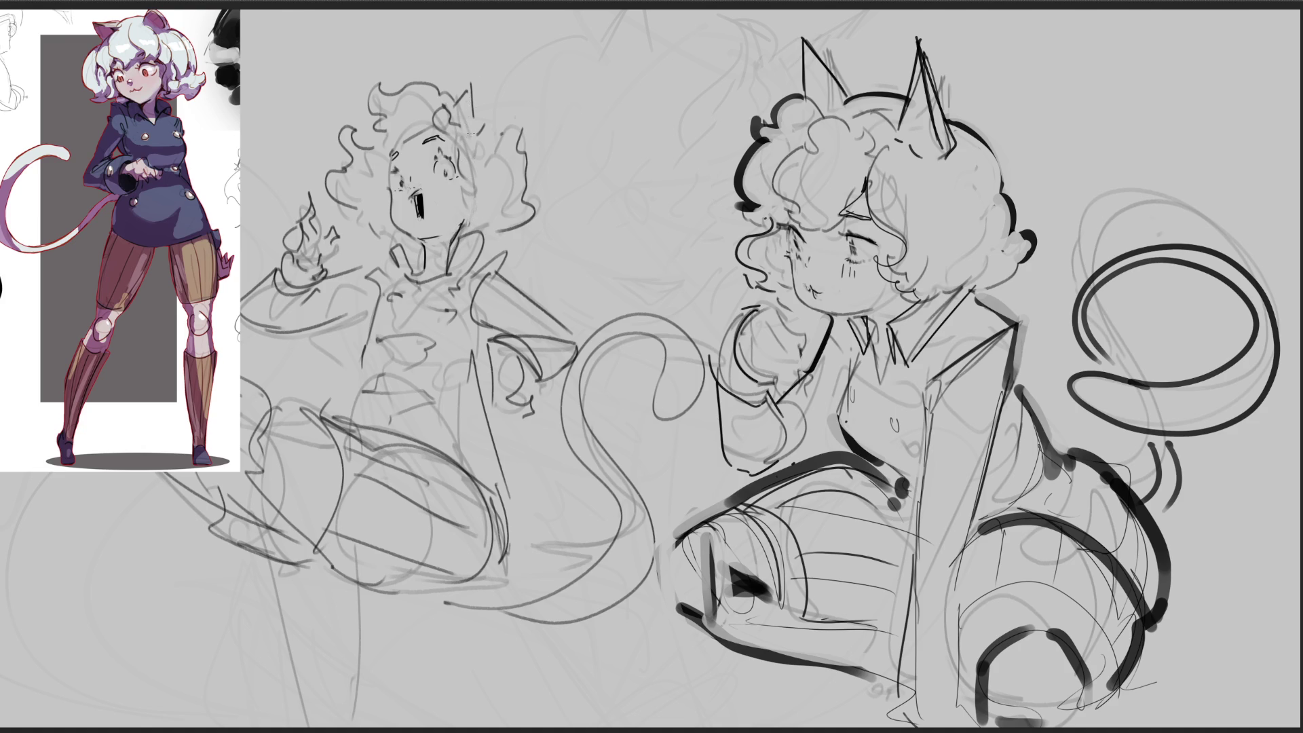
mouse_move(458, 137)
mouse_down()
mouse_move(475, 187)
mouse_move(448, 203)
mouse_move(485, 226)
mouse_up()
key(ctrl+z)
key(ctrl+z)
mouse_move(459, 189)
mouse_down()
mouse_move(475, 193)
mouse_move(474, 220)
mouse_up()
mouse_move(461, 131)
mouse_down()
mouse_move(456, 149)
mouse_move(495, 107)
mouse_move(540, 149)
mouse_move(531, 224)
mouse_up()
key(ctrl+z)
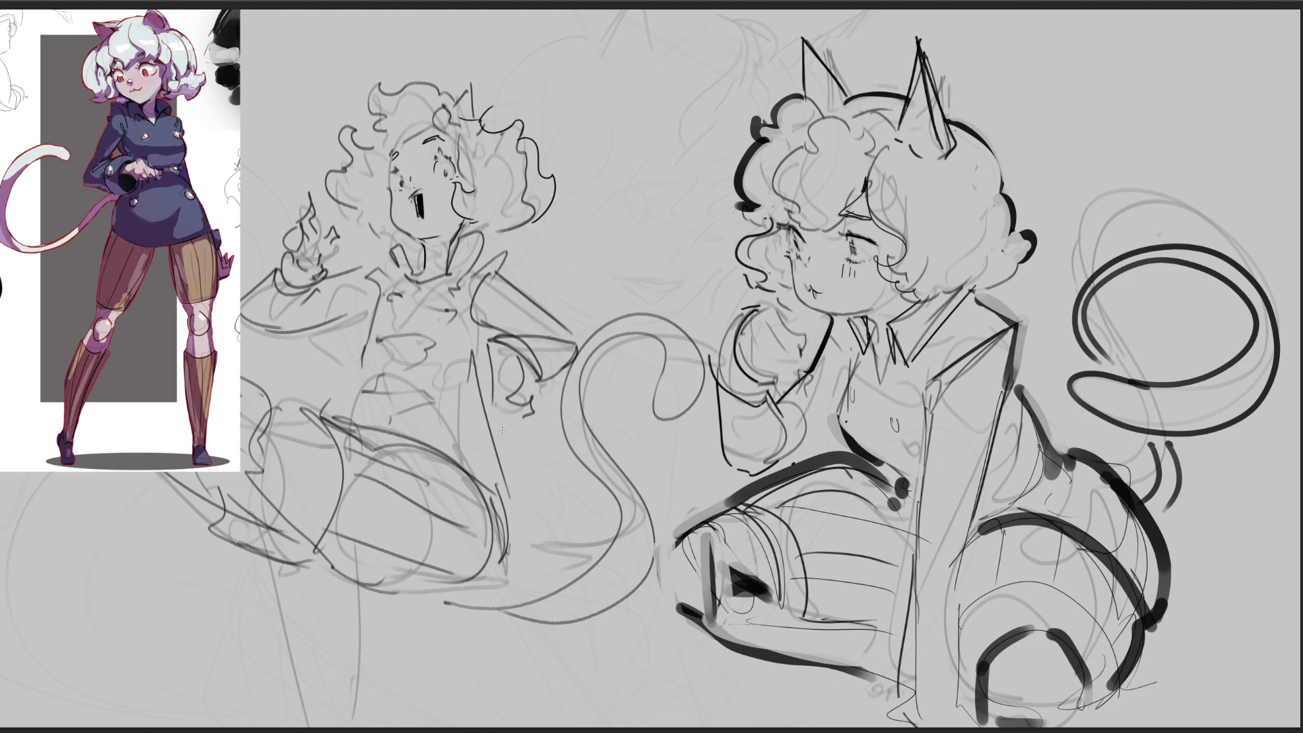
Step: Draw a collar under the chin with inner vertical strokes and a lower flap
mouse_move(411, 261)
mouse_down()
mouse_move(423, 257)
mouse_move(410, 274)
mouse_up()
drag(414, 260, 418, 273)
mouse_move(422, 259)
mouse_down()
mouse_move(405, 279)
mouse_move(414, 291)
mouse_move(453, 268)
mouse_move(462, 239)
mouse_up()
mouse_move(459, 244)
mouse_down()
mouse_move(478, 236)
mouse_move(462, 278)
mouse_up()
drag(488, 236, 472, 271)
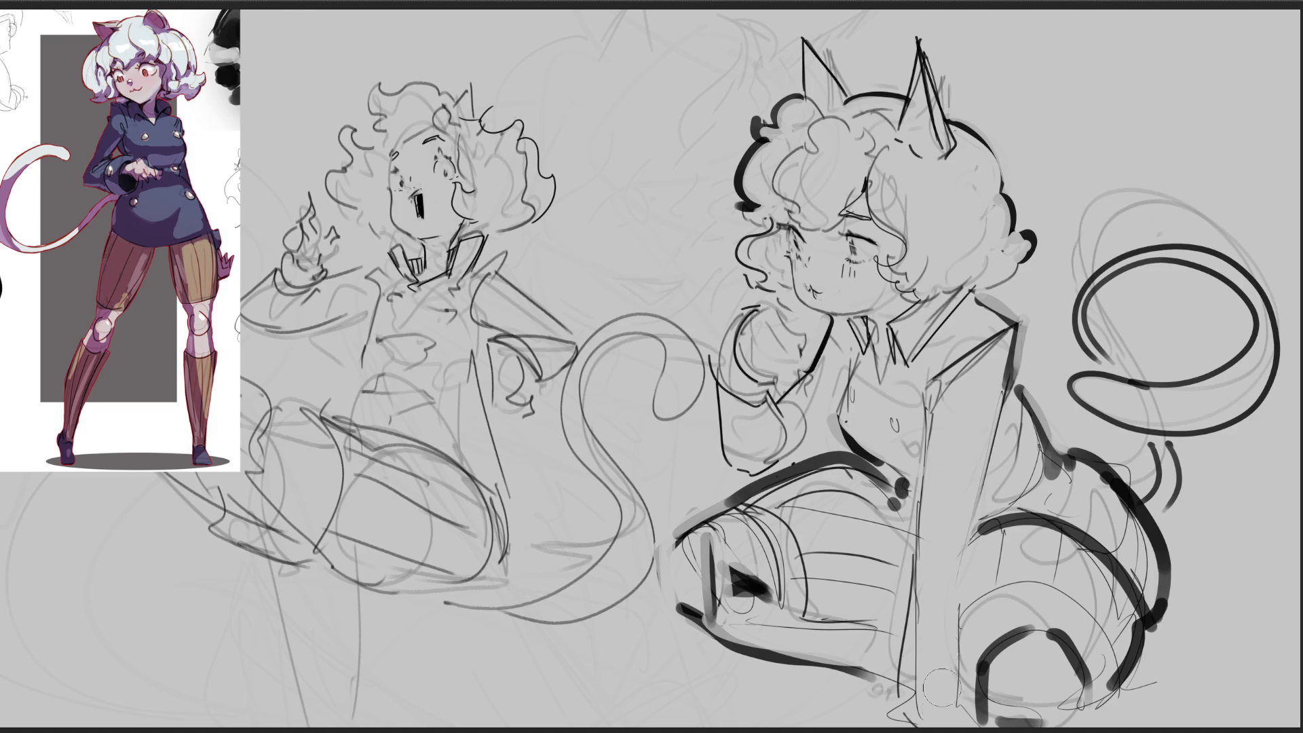
Step: Paint grey over the right figure's thick dark lower-body arc to soften it
mouse_move(967, 577)
mouse_down()
mouse_move(954, 669)
mouse_move(1097, 645)
mouse_up()
key(ctrl+z)
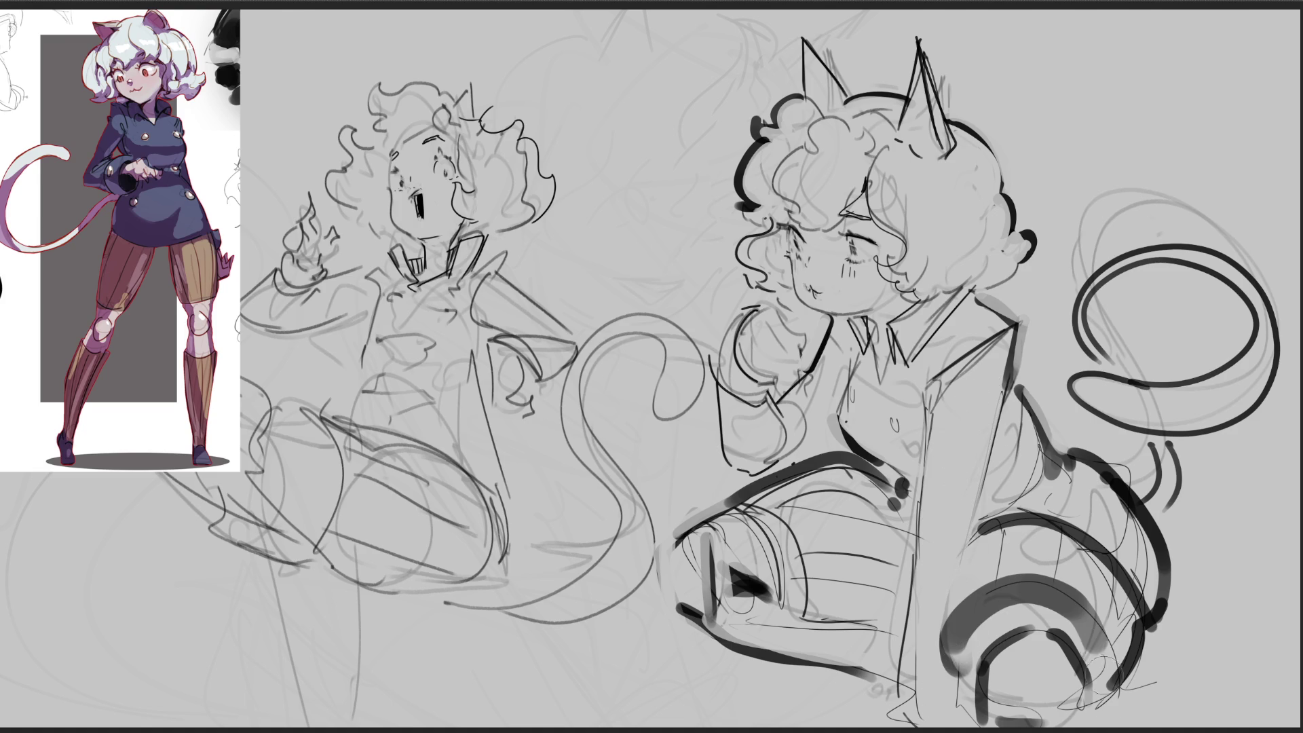
drag(950, 655, 1107, 662)
mouse_move(1061, 625)
mouse_down()
mouse_move(1063, 645)
mouse_move(998, 706)
mouse_move(1105, 729)
mouse_up()
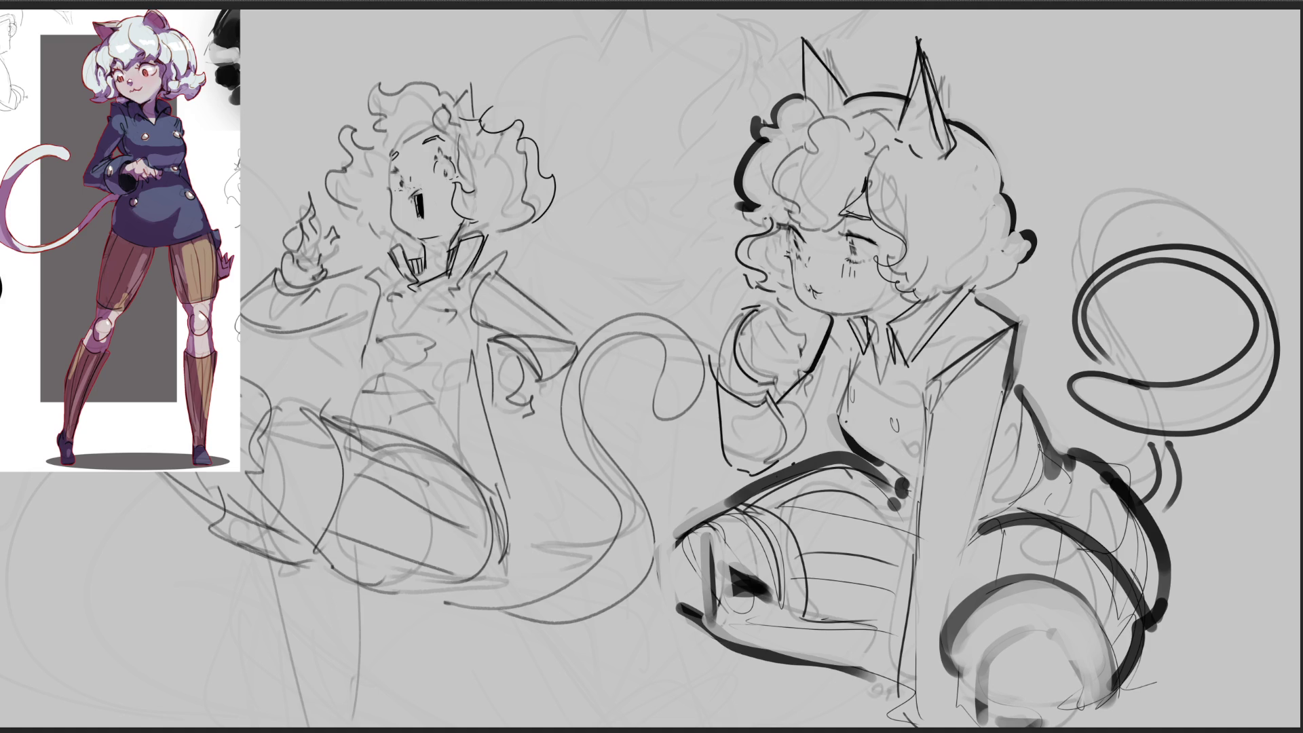
Step: With a much smaller brush, shade the left sketch's neck under the chin
drag(441, 234, 428, 278)
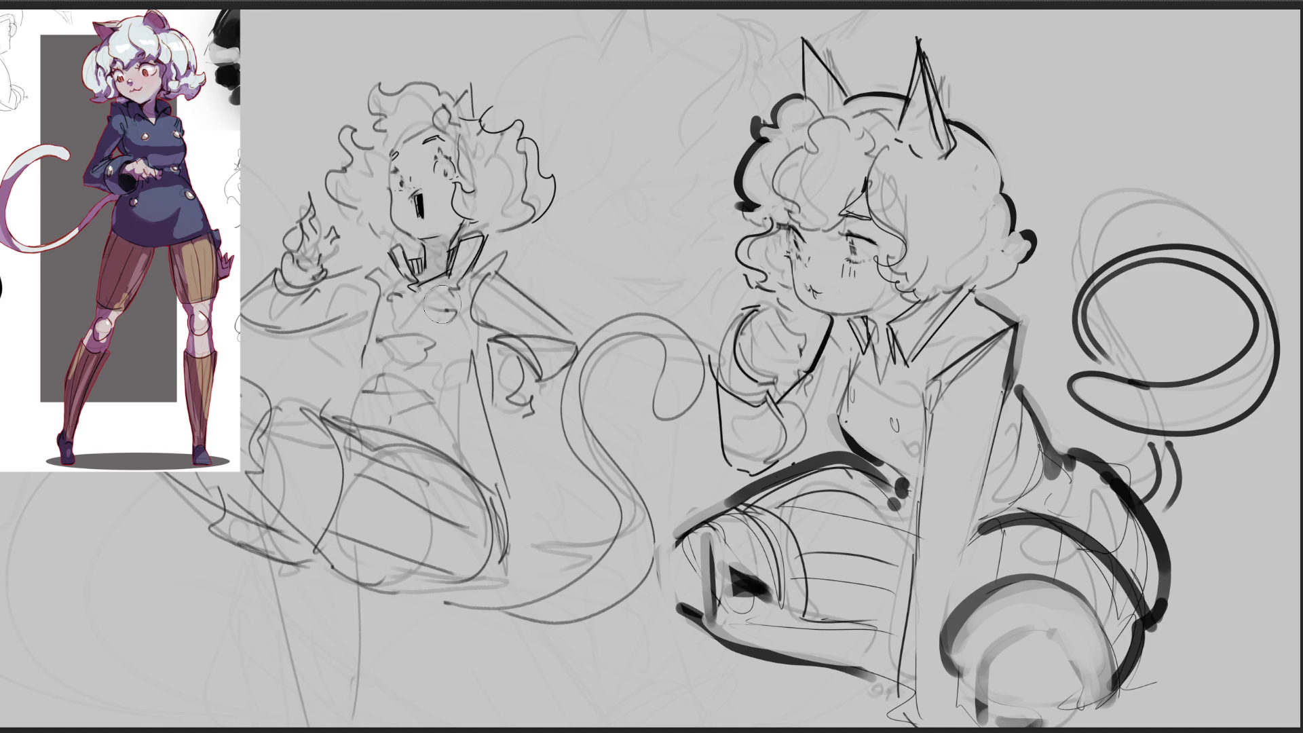
key(bracketleft)
key(bracketleft)
key(bracketleft)
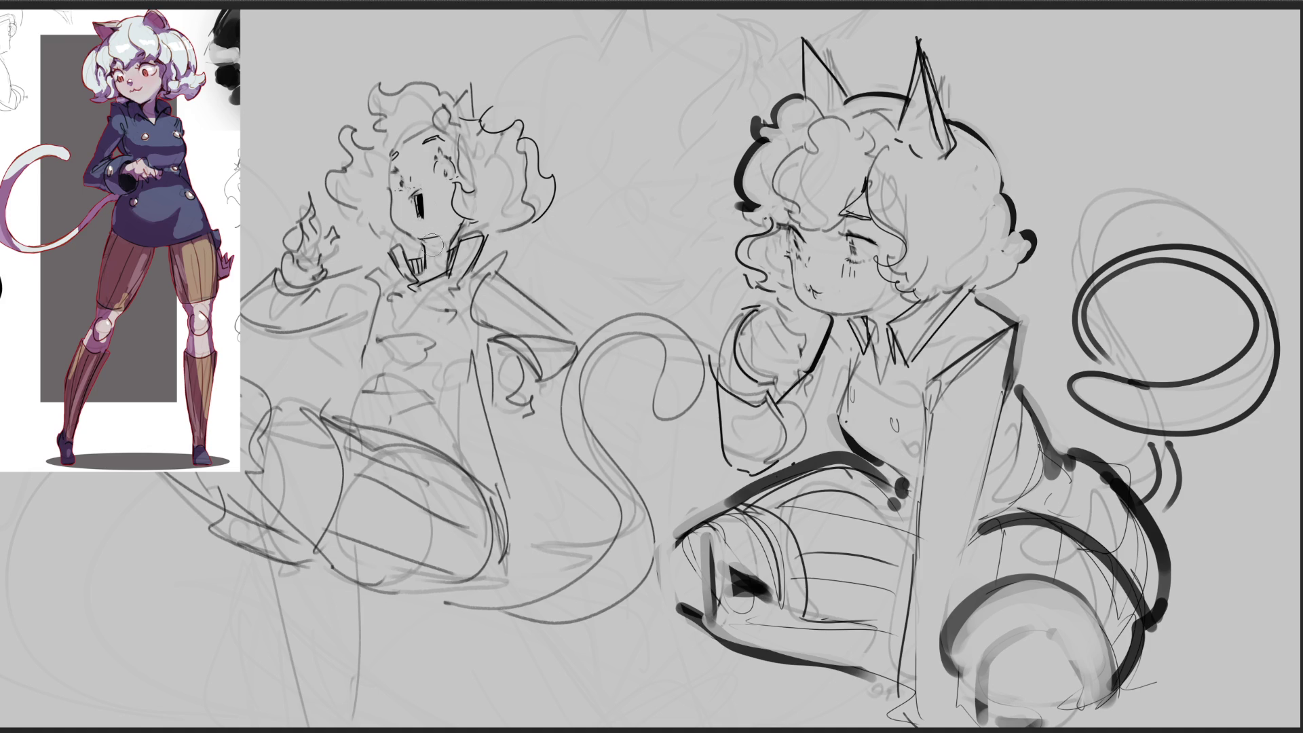
mouse_move(443, 240)
mouse_down()
mouse_move(431, 275)
mouse_move(438, 244)
mouse_up()
drag(463, 103, 475, 84)
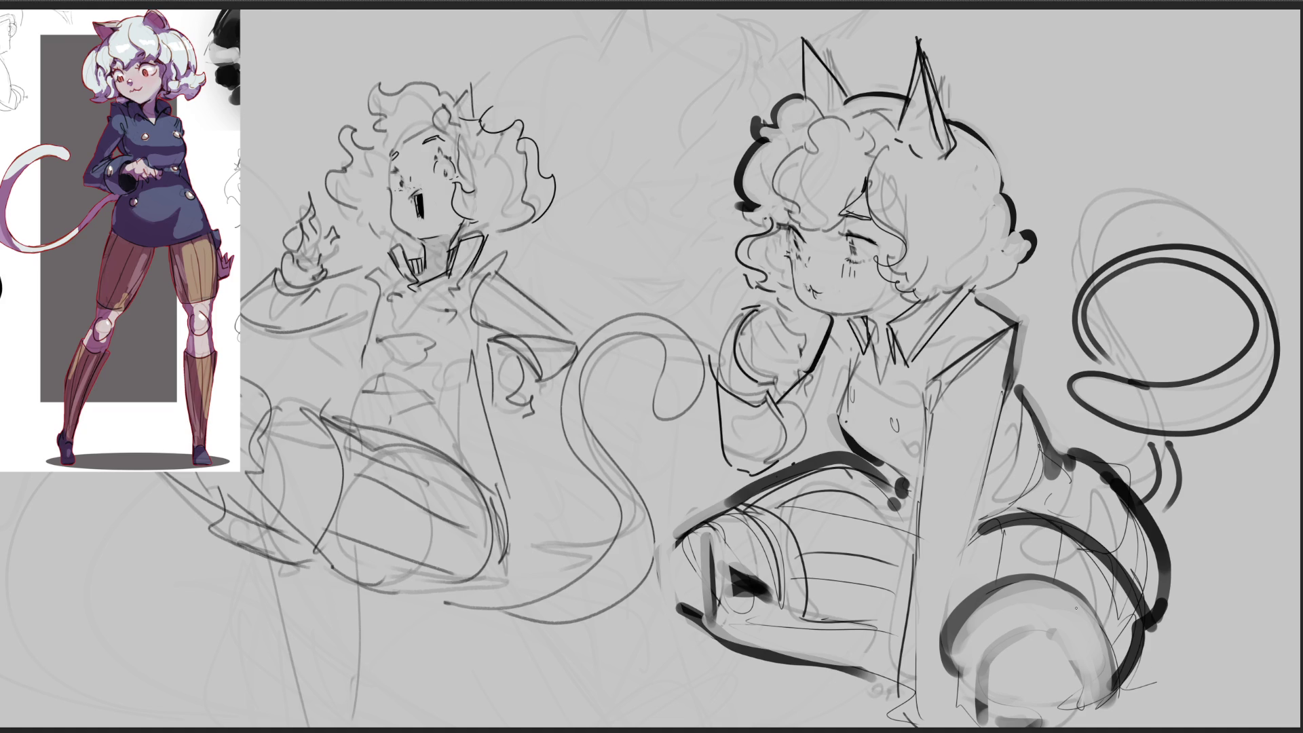
Step: Sketch a pointed cat ear and redraw the hair curls on the left figure, undoing stray strokes
mouse_move(460, 107)
mouse_down()
mouse_move(486, 75)
mouse_move(482, 123)
mouse_move(478, 79)
mouse_up()
drag(364, 141, 374, 113)
key(ctrl+z)
key(ctrl+z)
key(ctrl+z)
key(ctrl+z)
drag(455, 106, 484, 79)
key(ctrl+z)
key(ctrl+z)
drag(357, 108, 375, 135)
key(ctrl+z)
drag(369, 138, 362, 102)
key(ctrl+z)
key(ctrl+z)
key(ctrl+z)
key(ctrl+z)
mouse_move(366, 120)
mouse_down()
mouse_move(355, 104)
mouse_move(364, 119)
mouse_up()
mouse_move(364, 116)
mouse_down()
mouse_move(355, 102)
mouse_move(365, 114)
mouse_up()
key(ctrl+z)
Step: Extend the right figure's arm, add vertical coat lines on her torso and arc her lower body
drag(780, 460, 835, 417)
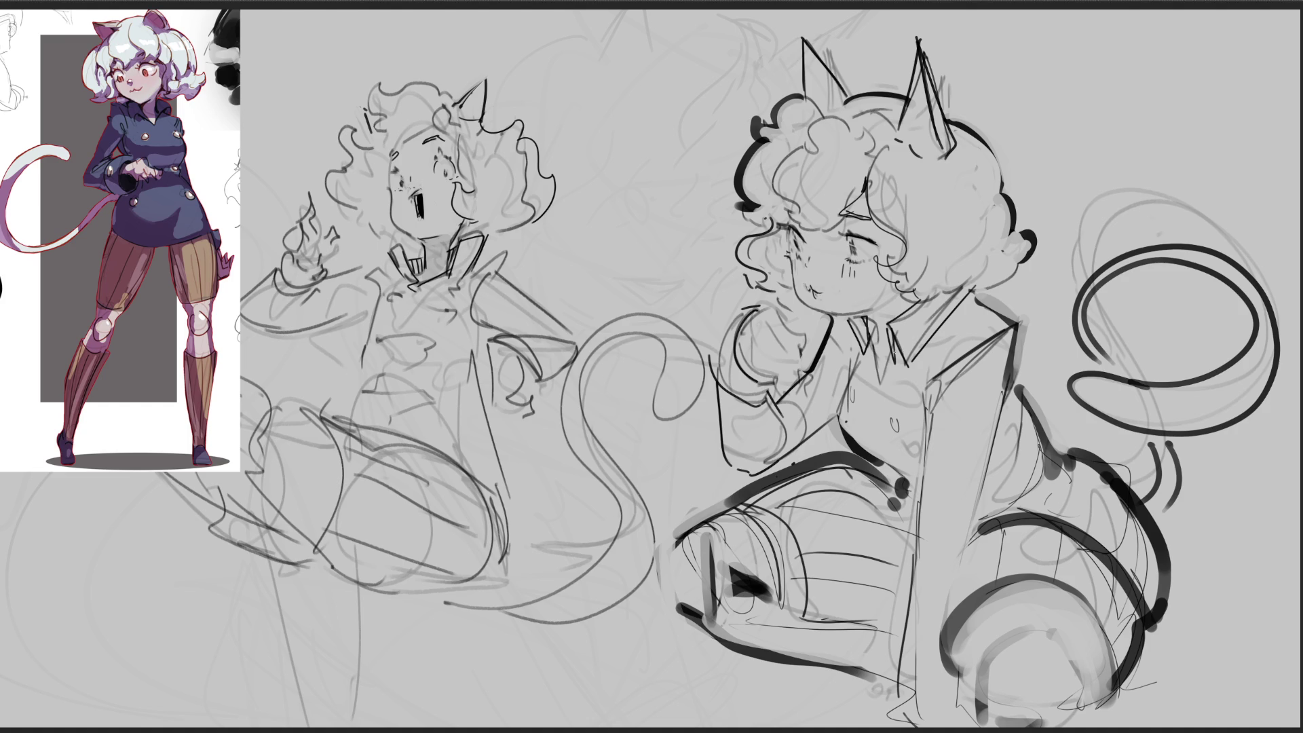
drag(928, 491, 914, 633)
drag(968, 515, 967, 540)
drag(914, 601, 903, 713)
mouse_move(940, 710)
mouse_down()
mouse_move(953, 689)
mouse_move(891, 727)
mouse_up()
mouse_move(951, 649)
mouse_down()
mouse_move(978, 728)
mouse_move(1035, 585)
mouse_move(1110, 689)
mouse_move(1117, 728)
mouse_up()
drag(1113, 655, 1111, 698)
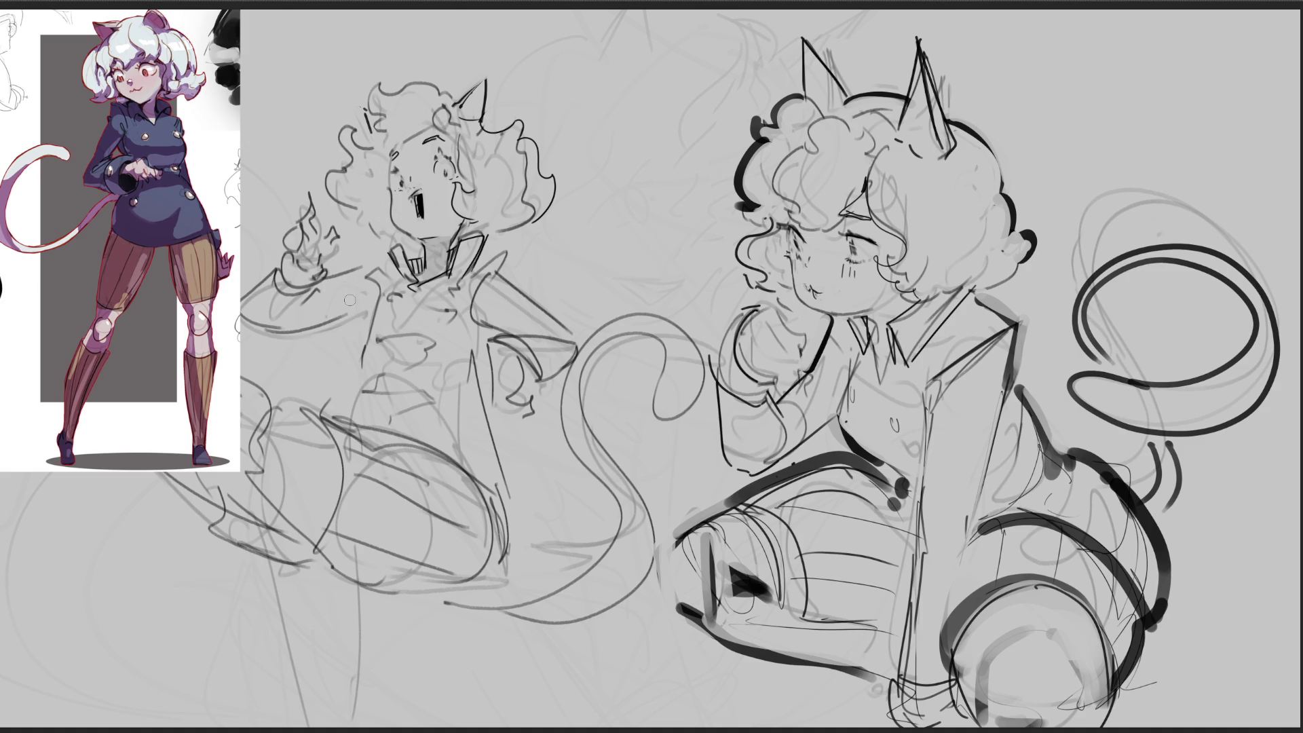
Step: Undo a test stroke and the wavy chest stroke, then draw a line down the left figure's torso
drag(480, 329, 482, 350)
key(ctrl+z)
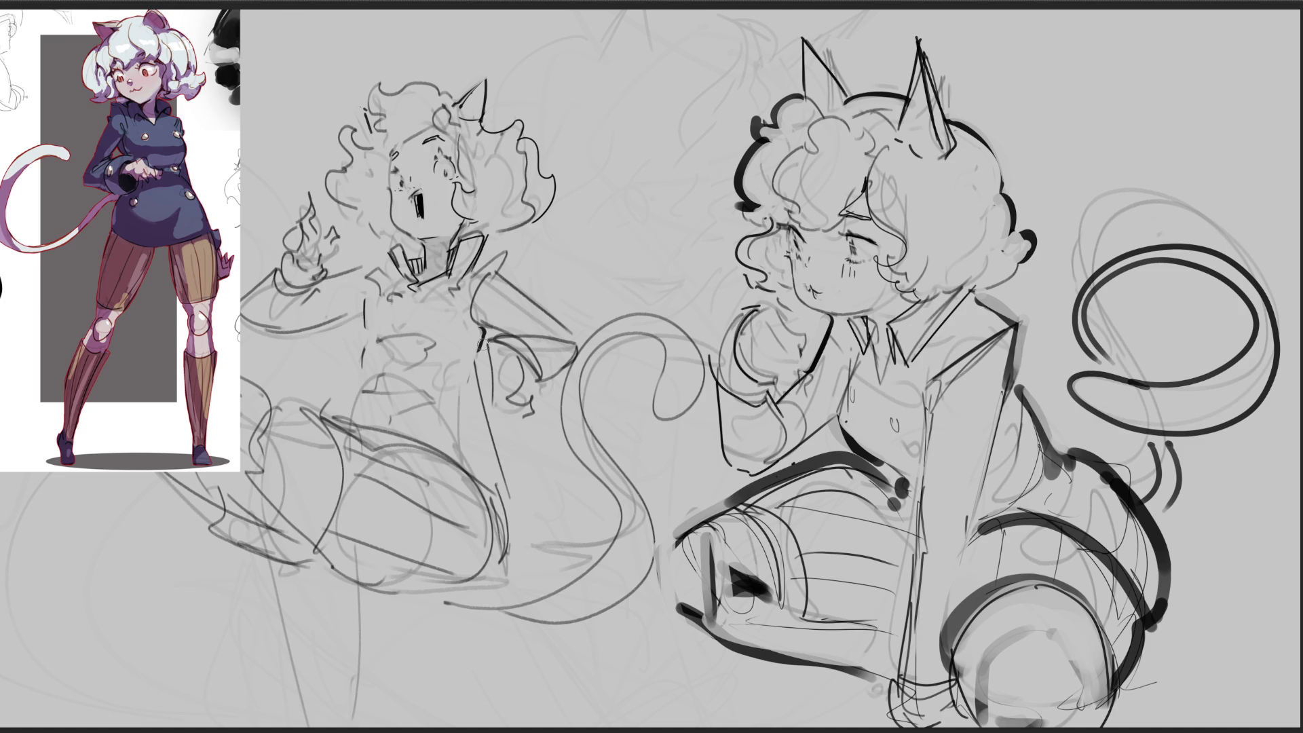
key(ctrl+z)
mouse_move(362, 343)
mouse_down()
mouse_move(365, 380)
mouse_move(345, 411)
mouse_move(348, 400)
mouse_up()
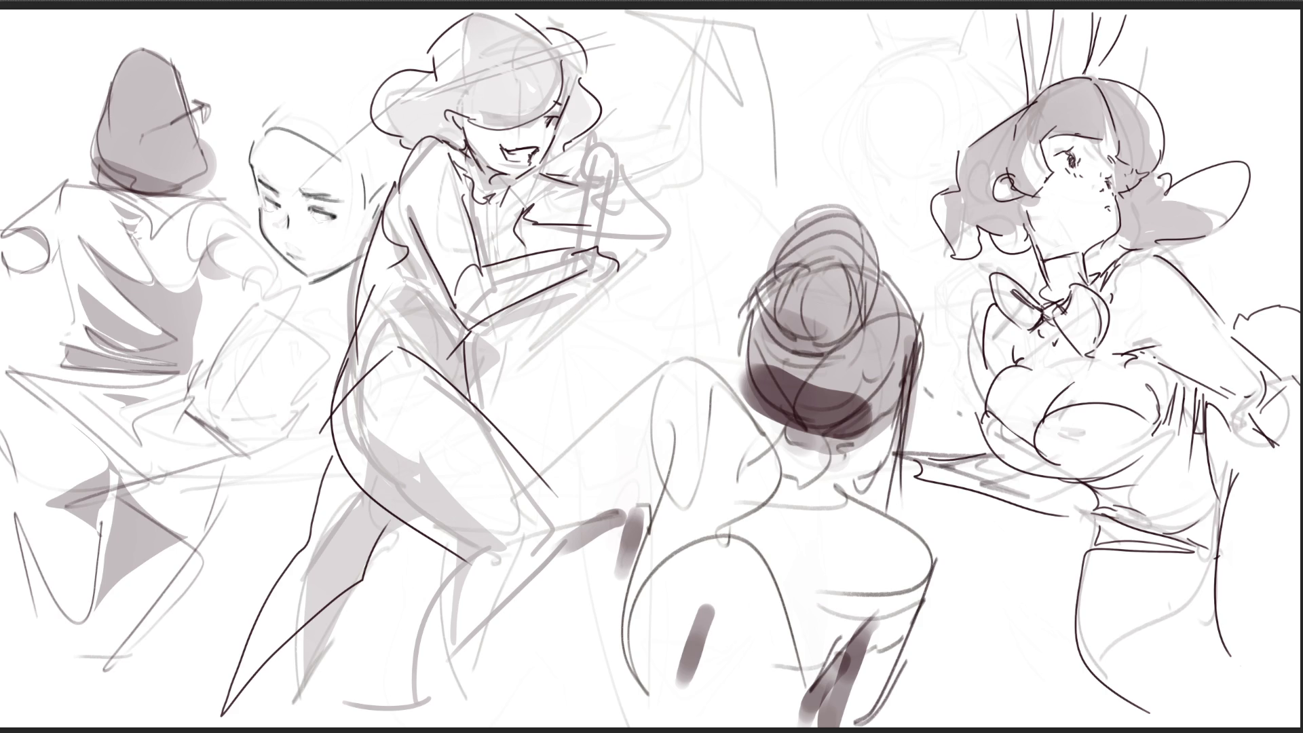
Step: Draw a curved neckline across the bunny-eared girl's chest
mouse_move(1159, 426)
mouse_down()
mouse_move(1061, 412)
mouse_move(1033, 448)
mouse_move(995, 421)
mouse_move(990, 449)
mouse_move(1094, 491)
mouse_move(1107, 527)
mouse_move(1219, 557)
mouse_move(1214, 435)
mouse_move(1195, 394)
mouse_up()
Step: Paint the corset selection solid dark grey, darkening its upper band and touching up the upper-right edge
drag(1086, 448, 1168, 623)
drag(1086, 448, 1154, 543)
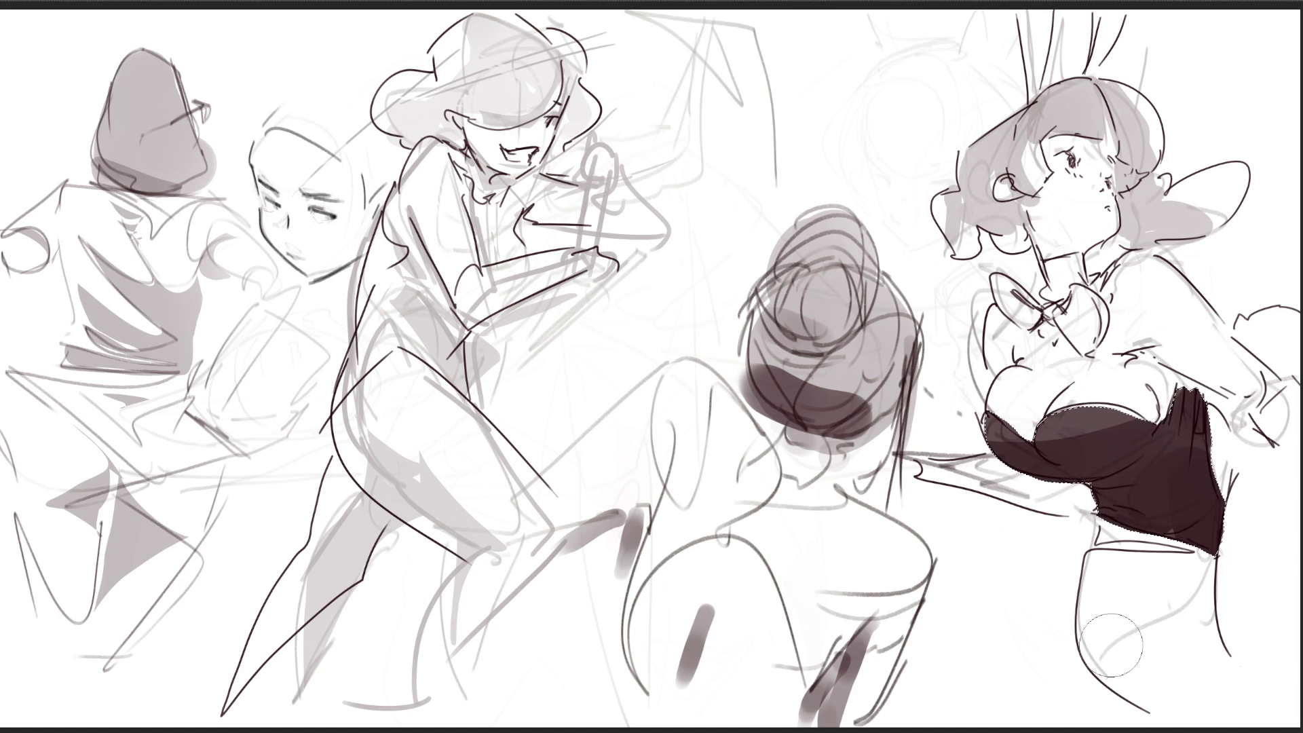
mouse_move(1018, 525)
mouse_down()
mouse_move(1080, 467)
mouse_move(1143, 510)
mouse_up()
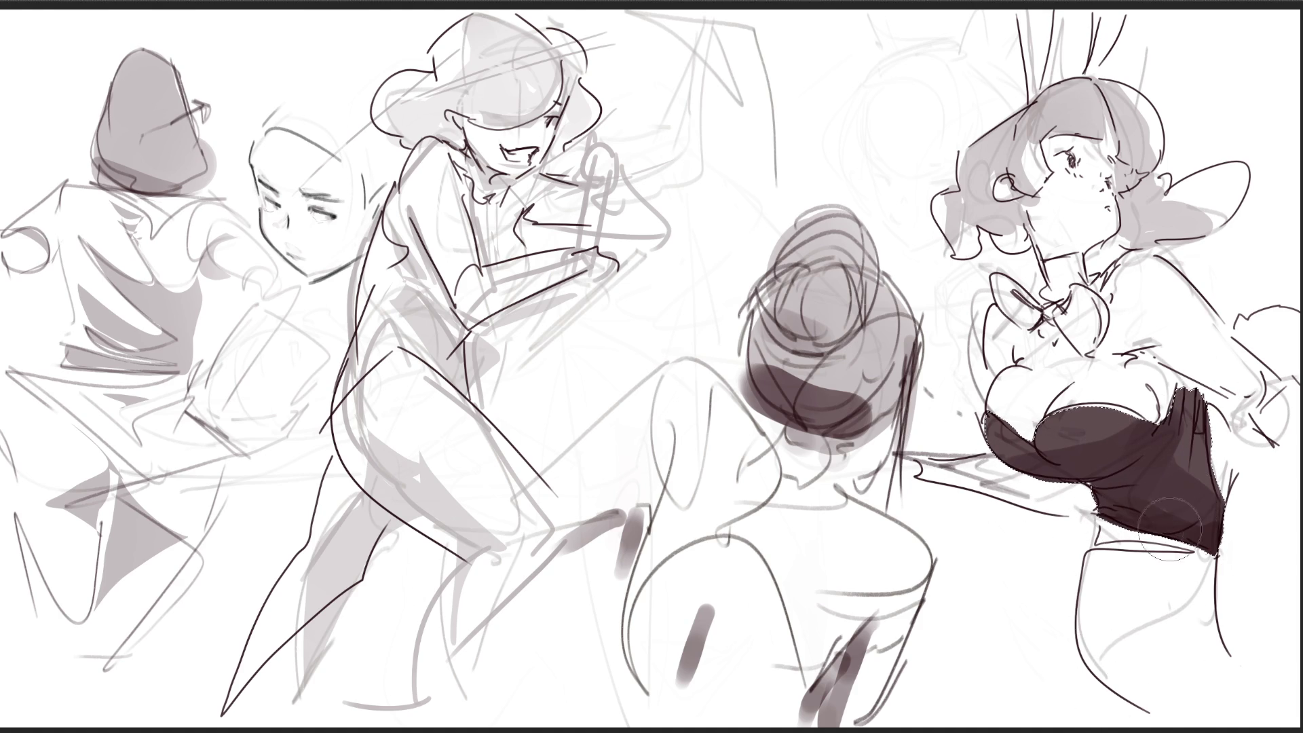
click(1173, 406)
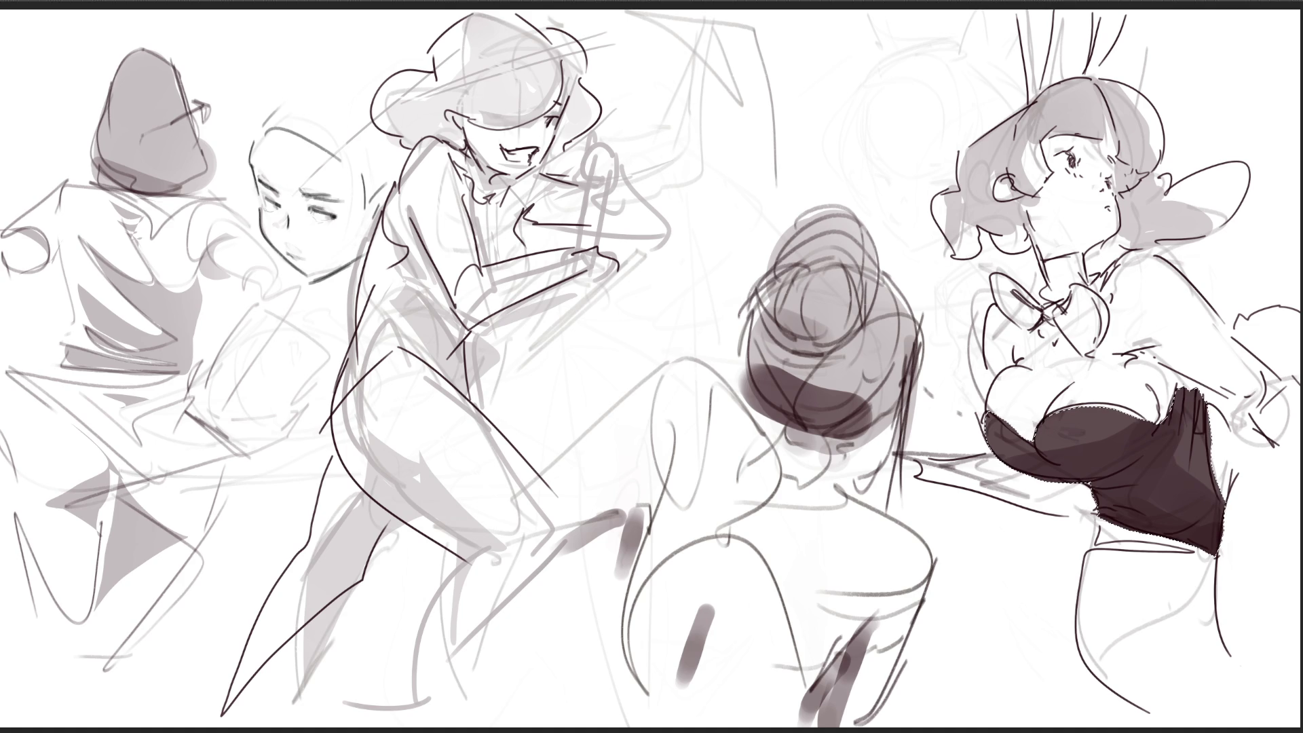
Step: Deselect, add a dark neck line by the bow, then paint highlights and darker tones on the hair top
key(ctrl+d)
mouse_move(1046, 260)
mouse_down()
mouse_move(1052, 299)
mouse_move(1058, 263)
mouse_move(1065, 285)
mouse_move(1079, 257)
mouse_move(1085, 284)
mouse_move(1097, 281)
mouse_move(1073, 255)
mouse_up()
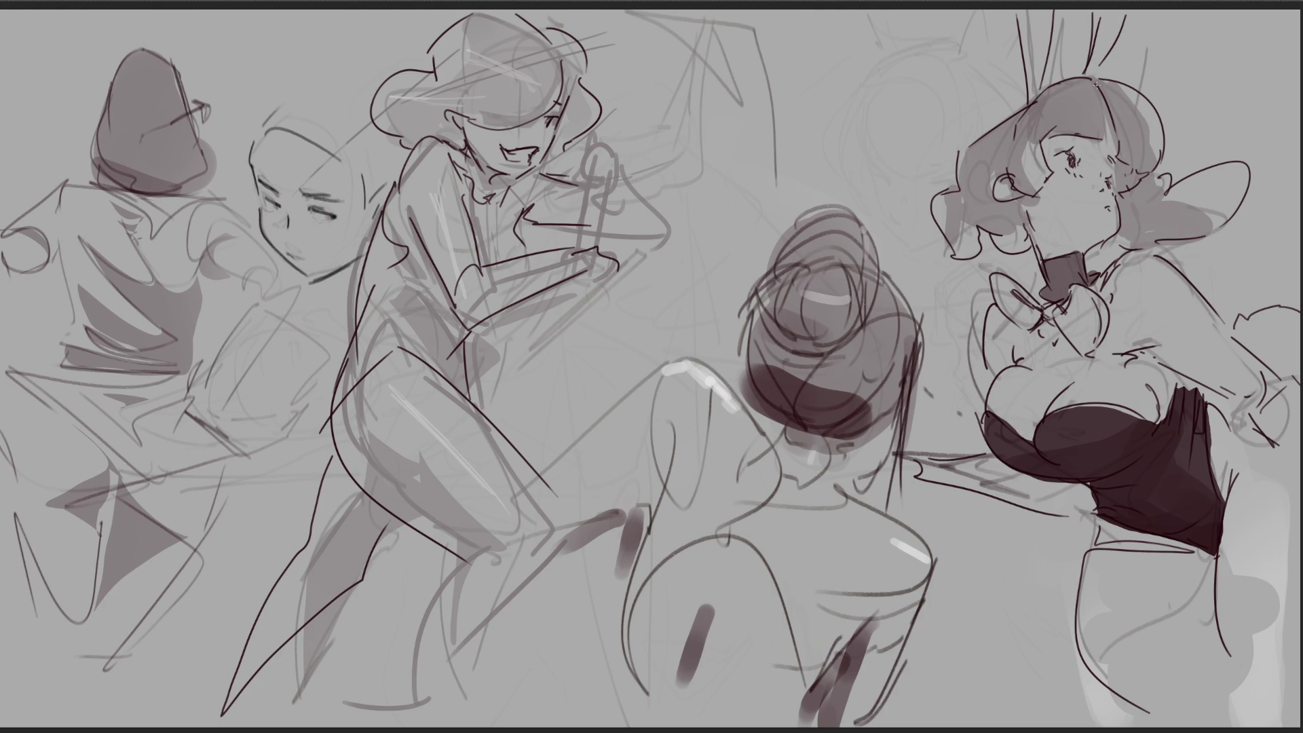
drag(1094, 83, 1106, 115)
mouse_move(1114, 93)
mouse_down()
mouse_move(1098, 102)
mouse_move(1132, 112)
mouse_move(1109, 107)
mouse_move(1126, 128)
mouse_move(1066, 112)
mouse_move(1108, 111)
mouse_move(1147, 149)
mouse_move(1086, 125)
mouse_move(1152, 108)
mouse_up()
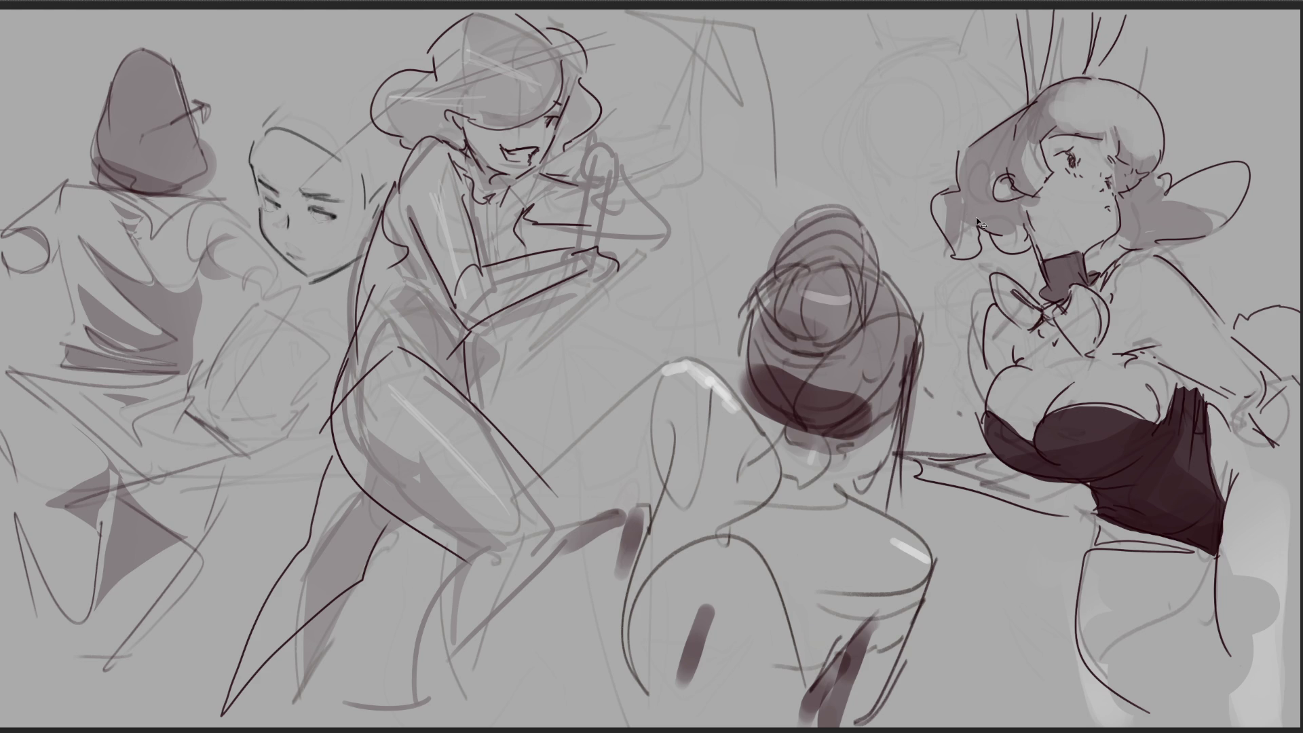
key(ctrl+z)
mouse_move(1055, 103)
mouse_down()
mouse_move(1110, 95)
mouse_move(1135, 148)
mouse_up()
mouse_move(1130, 93)
mouse_down()
mouse_move(1152, 140)
mouse_move(1144, 152)
mouse_up()
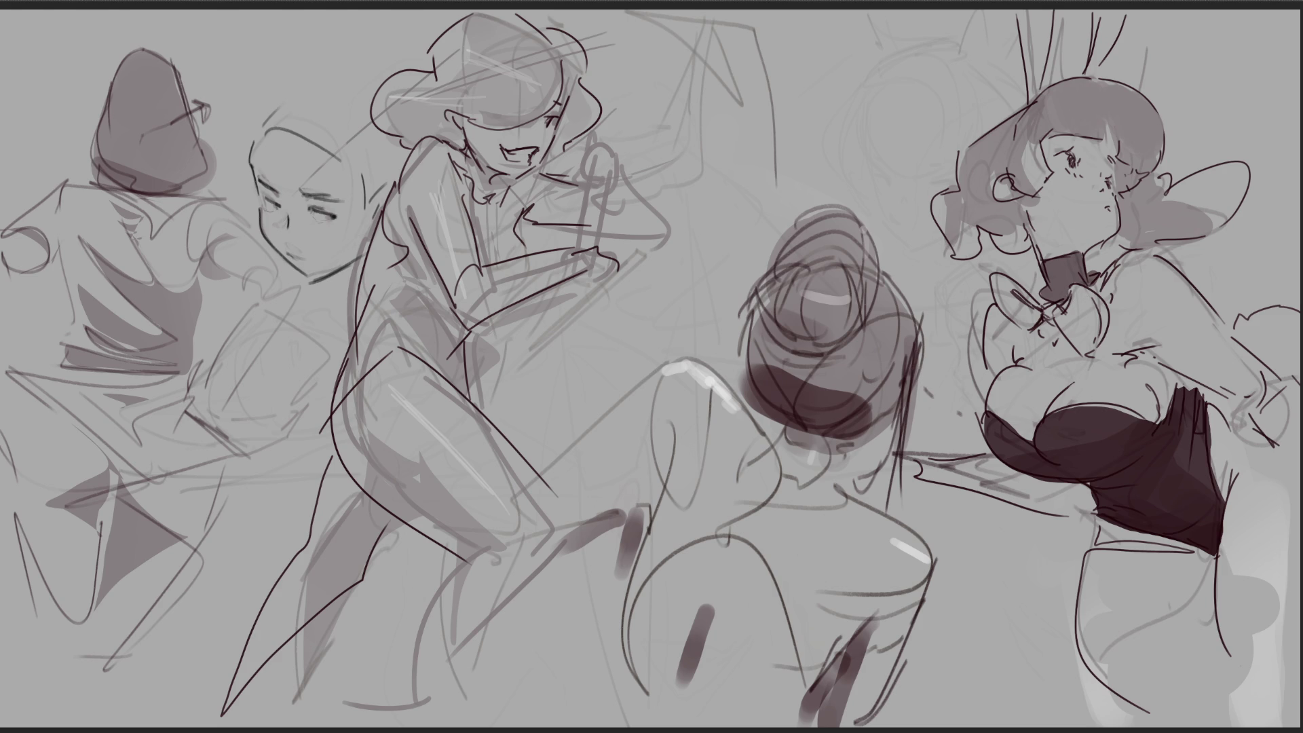
Step: Shade the bunny girl's eye edge, cheek, nose, neck and the hair below her ear
drag(1113, 163, 1126, 178)
drag(1105, 121, 1137, 189)
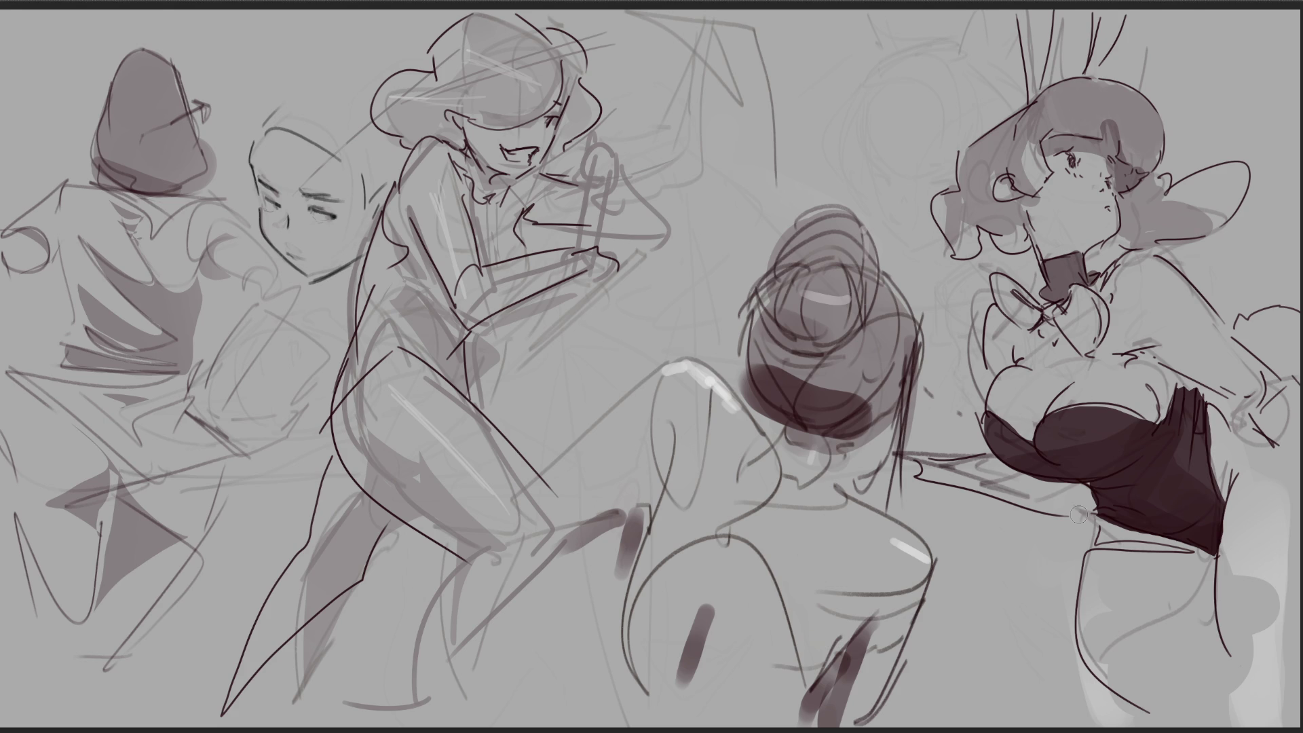
mouse_move(1018, 206)
mouse_down()
mouse_move(1011, 244)
mouse_move(1015, 207)
mouse_move(1008, 233)
mouse_move(984, 234)
mouse_up()
drag(1056, 181, 1029, 211)
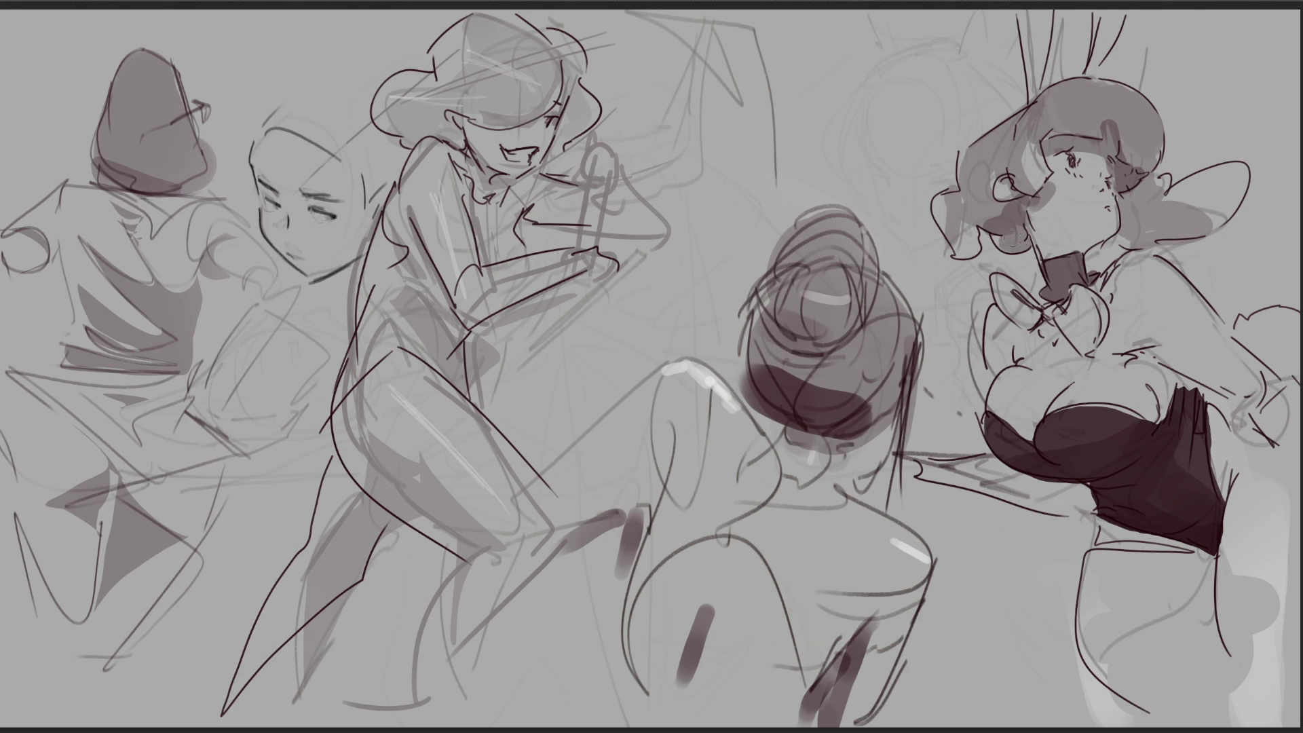
mouse_move(1137, 214)
mouse_down()
mouse_move(1123, 203)
mouse_move(1154, 204)
mouse_move(1133, 238)
mouse_move(1228, 231)
mouse_up()
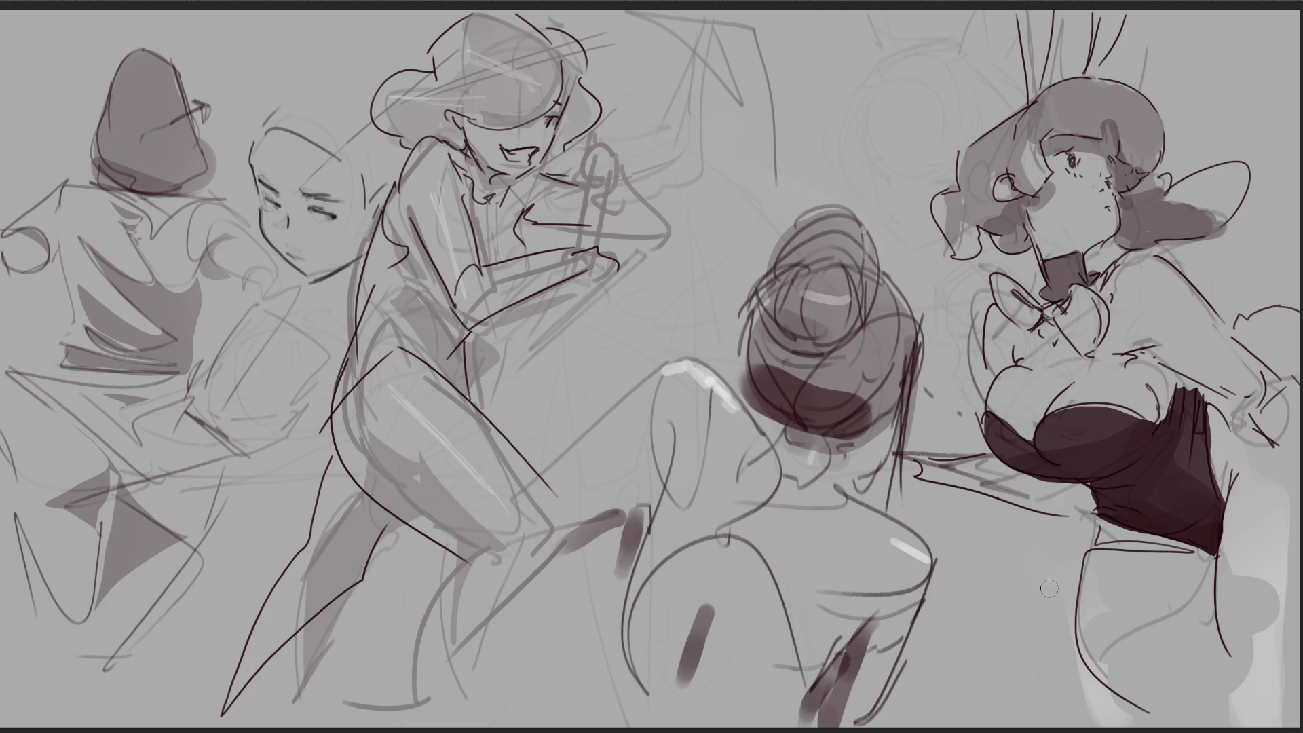
Step: Fill the bow tie's left loop and the collar below the chin dark
mouse_move(1008, 278)
mouse_down()
mouse_move(992, 289)
mouse_move(1018, 318)
mouse_move(1031, 311)
mouse_move(1001, 279)
mouse_move(1034, 319)
mouse_move(1080, 291)
mouse_move(1099, 336)
mouse_move(1069, 336)
mouse_move(1090, 322)
mouse_move(1059, 299)
mouse_move(1090, 289)
mouse_move(1097, 343)
mouse_move(1071, 322)
mouse_move(1081, 302)
mouse_move(1098, 333)
mouse_move(1095, 302)
mouse_up()
mouse_move(1076, 257)
mouse_down()
mouse_move(1052, 288)
mouse_move(1093, 275)
mouse_up()
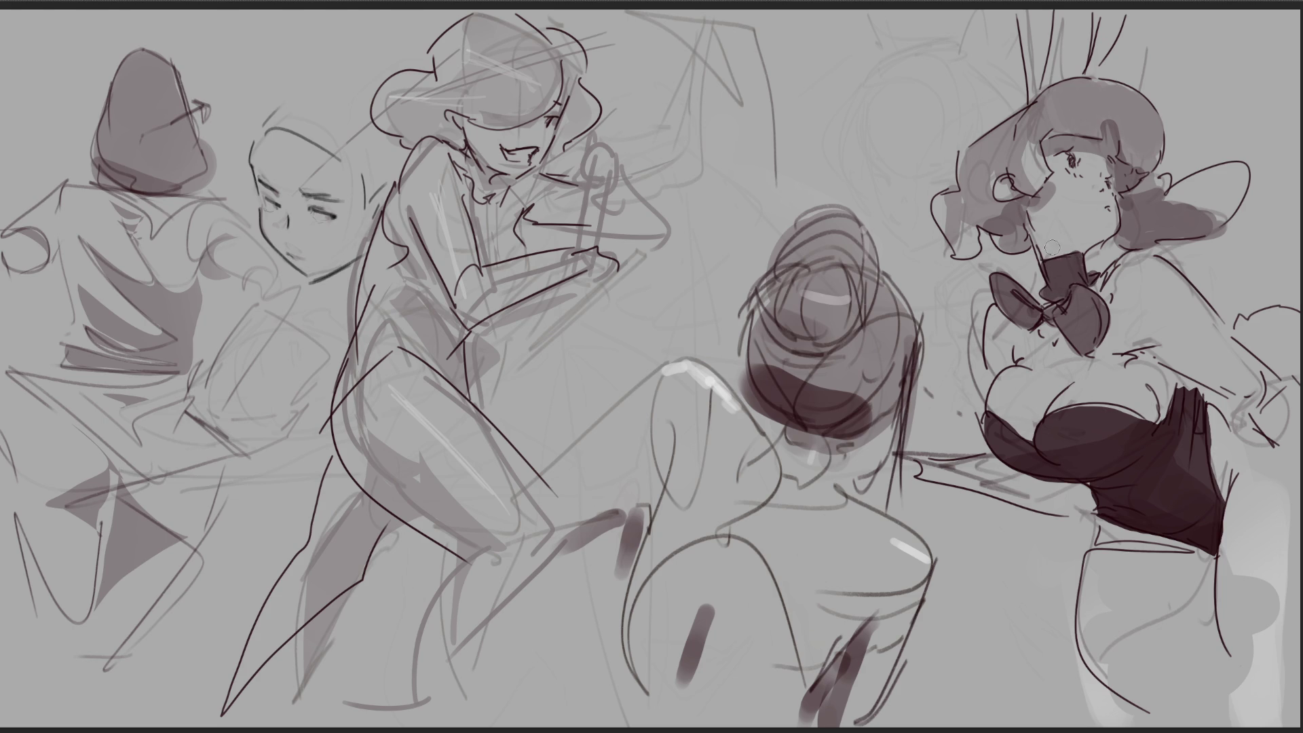
mouse_move(1009, 290)
mouse_down()
mouse_move(1033, 320)
mouse_move(1072, 329)
mouse_move(1081, 354)
mouse_up()
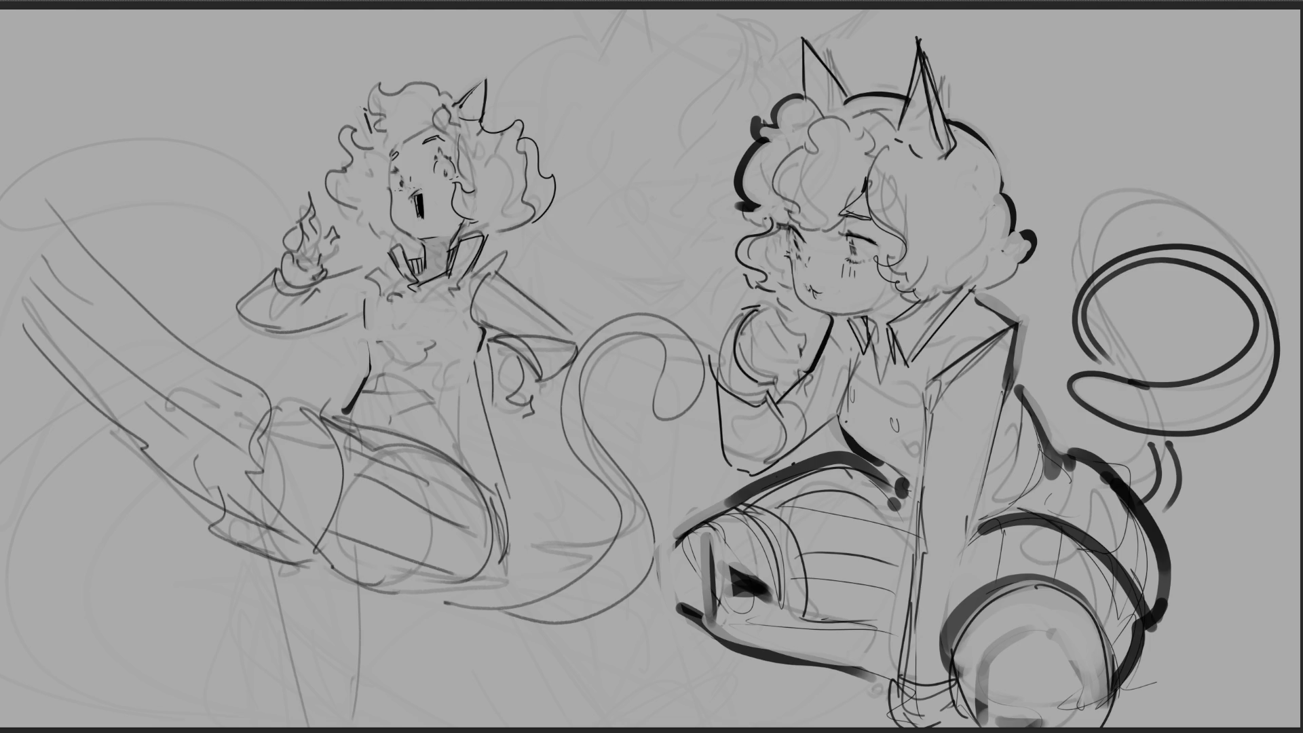
Step: Shade the right cat girl's fist and forearm up toward the shoulder in grey
mouse_move(748, 307)
mouse_down()
mouse_move(726, 397)
mouse_move(720, 366)
mouse_move(726, 344)
mouse_move(767, 403)
mouse_up()
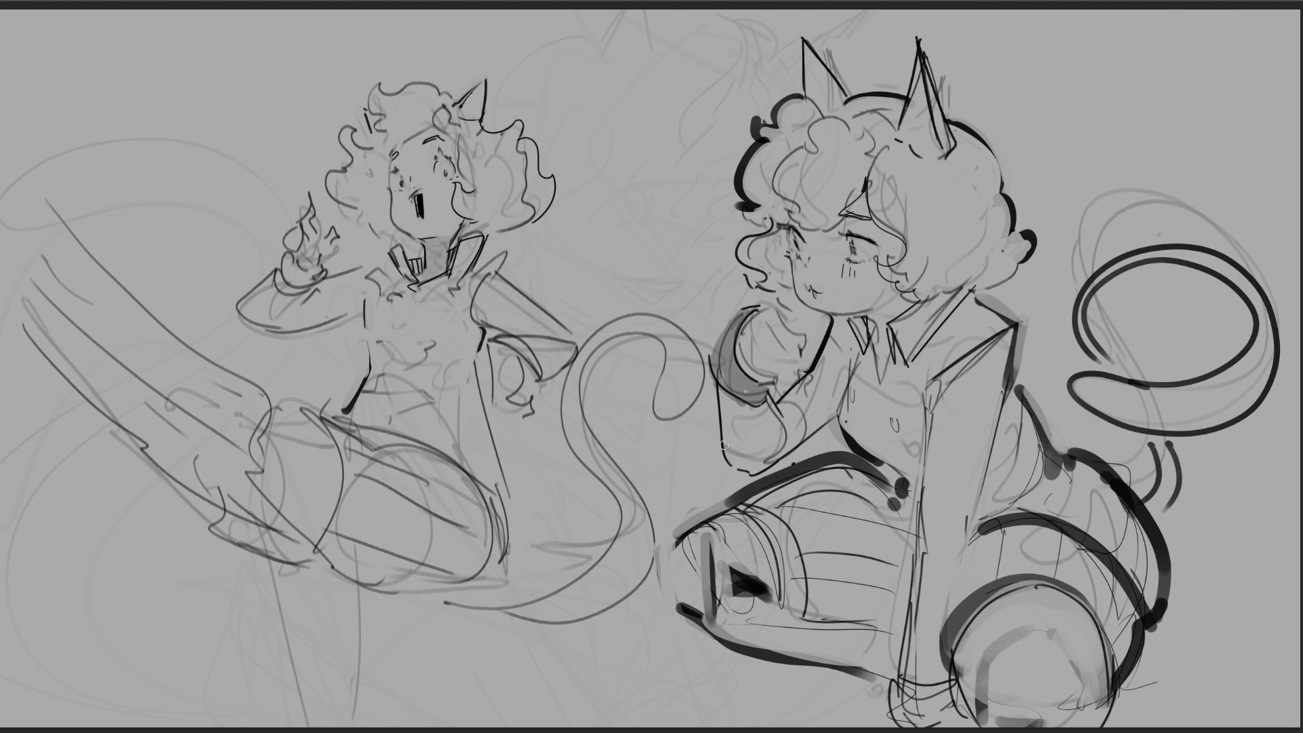
mouse_move(730, 400)
mouse_down()
mouse_move(723, 424)
mouse_move(781, 435)
mouse_move(843, 340)
mouse_move(852, 401)
mouse_move(858, 360)
mouse_move(862, 435)
mouse_move(904, 383)
mouse_move(903, 326)
mouse_move(951, 305)
mouse_move(906, 421)
mouse_move(907, 460)
mouse_move(930, 367)
mouse_move(972, 310)
mouse_move(1011, 332)
mouse_move(956, 376)
mouse_move(924, 649)
mouse_move(1005, 408)
mouse_move(1032, 475)
mouse_move(969, 494)
mouse_move(1086, 472)
mouse_move(1086, 536)
mouse_move(1130, 495)
mouse_move(1126, 626)
mouse_up()
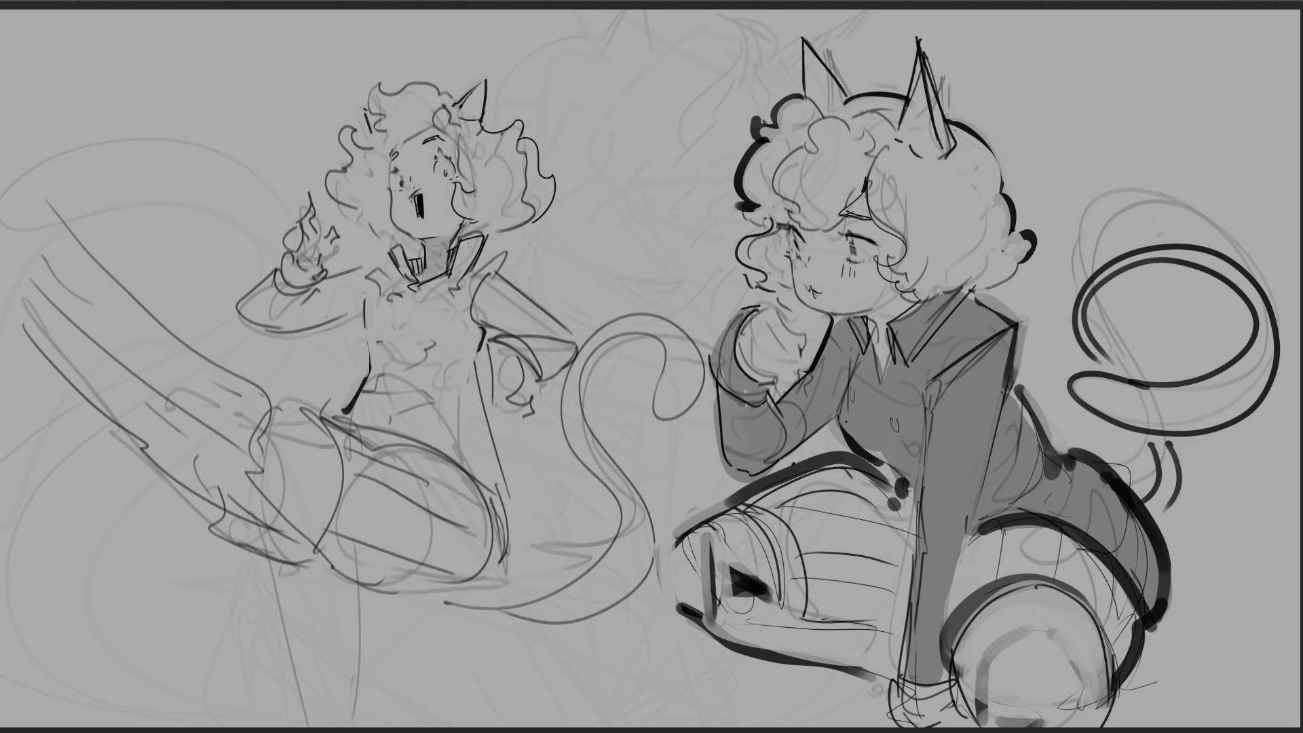
key(ctrl+t)
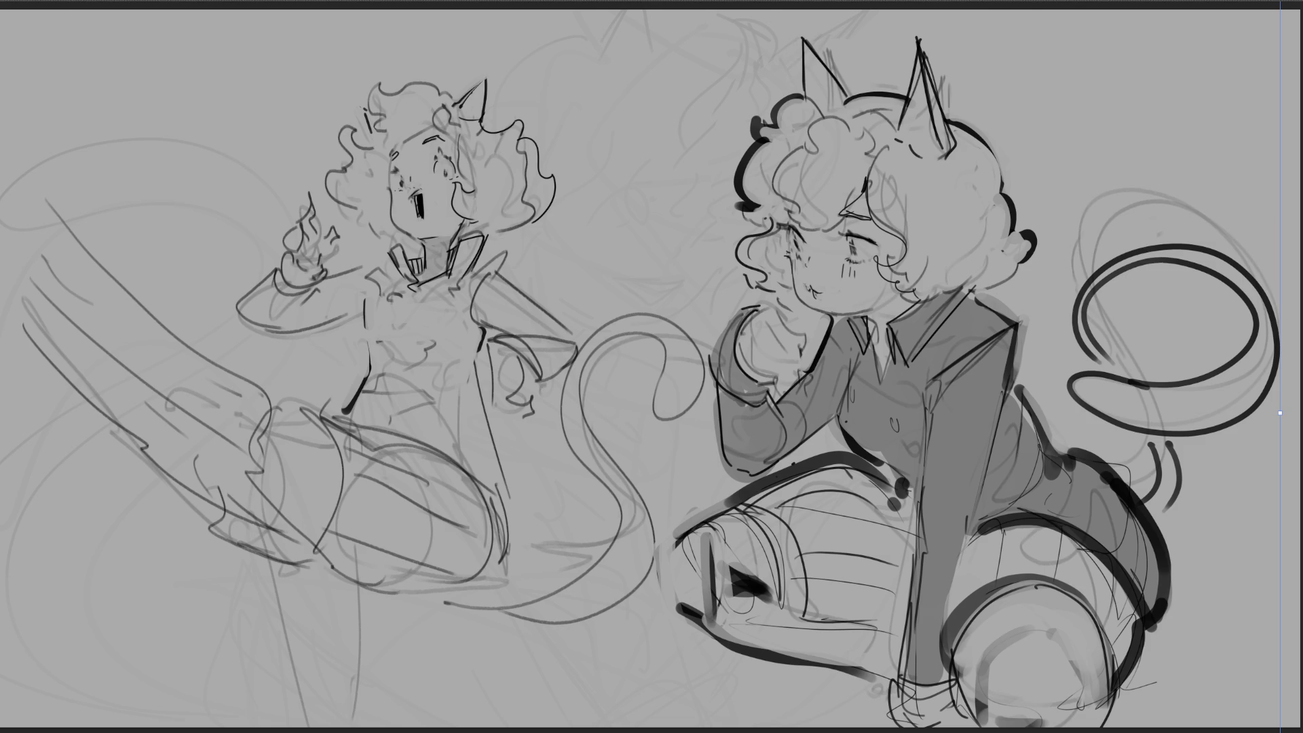
Step: Scale the whole sketch to about 65% and move it toward the lower right
mouse_move(1280, 415)
mouse_down()
mouse_move(799, 416)
mouse_move(1285, 464)
mouse_move(1237, 507)
mouse_move(1193, 515)
mouse_move(1185, 493)
mouse_move(1223, 510)
mouse_up()
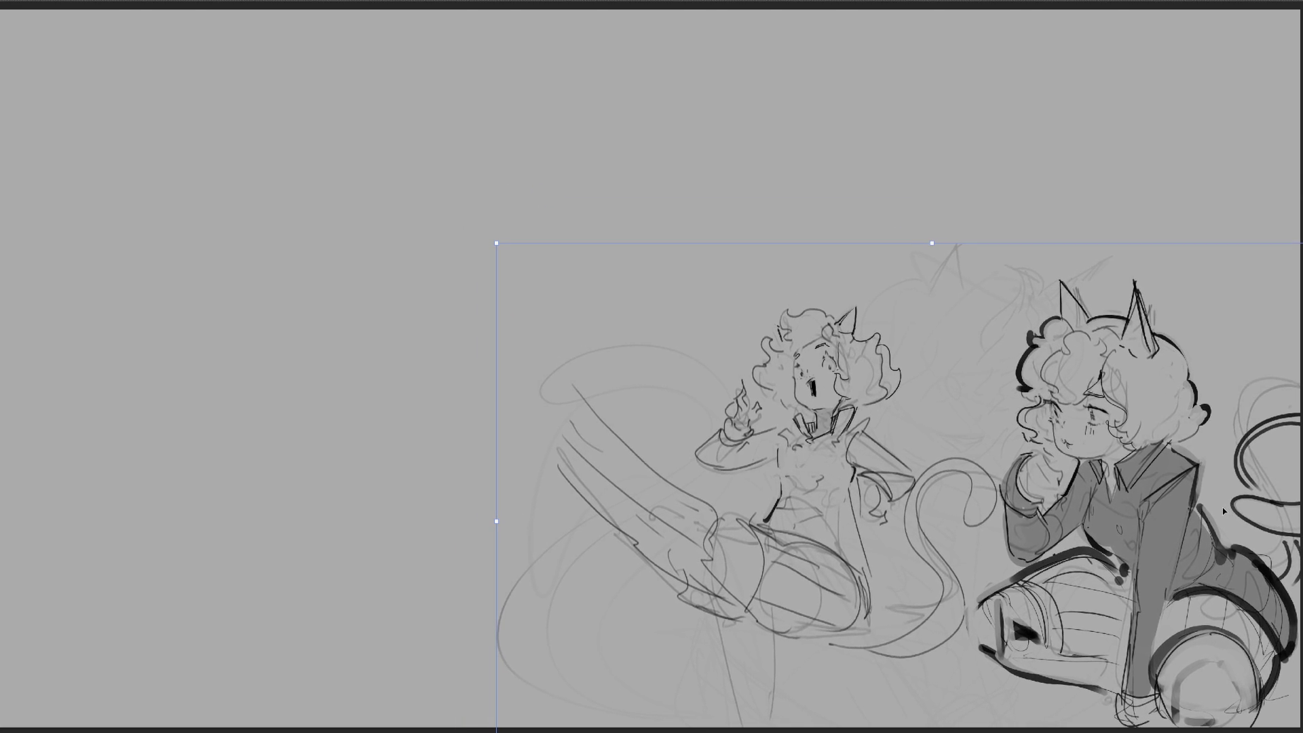
drag(804, 308, 832, 341)
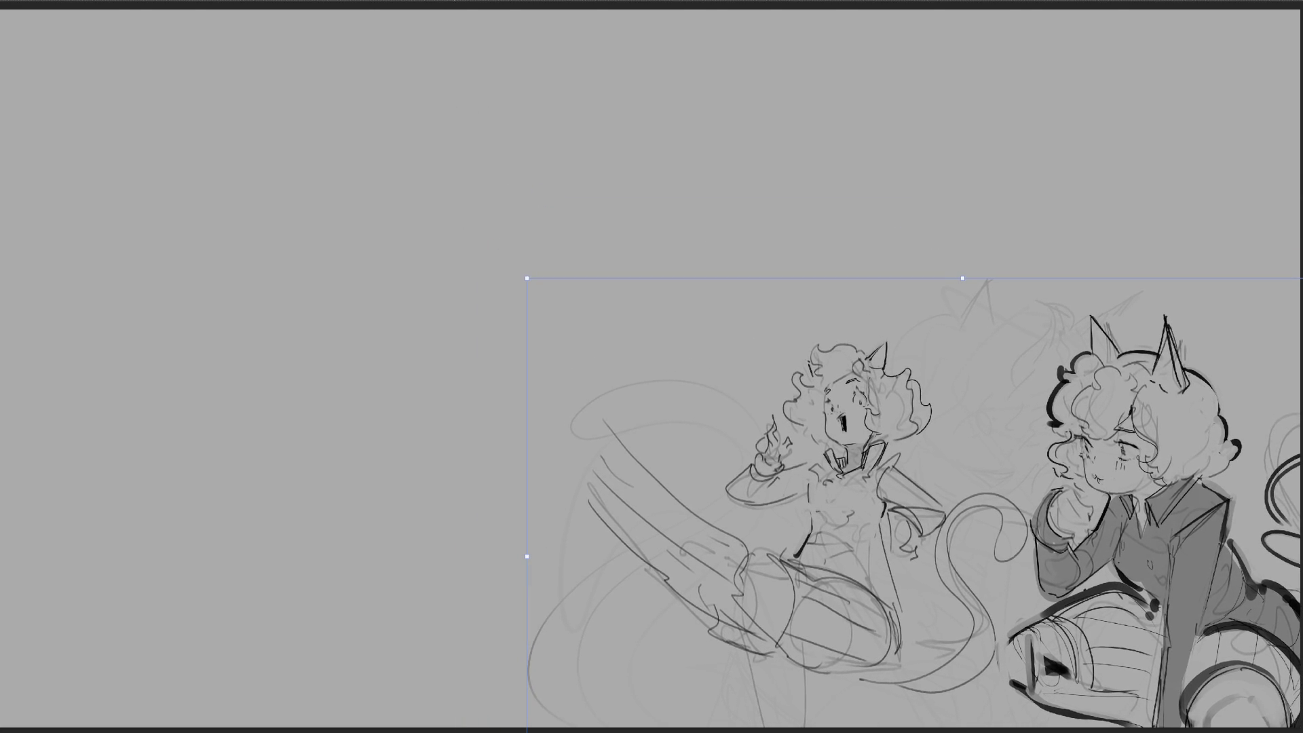
key(Return)
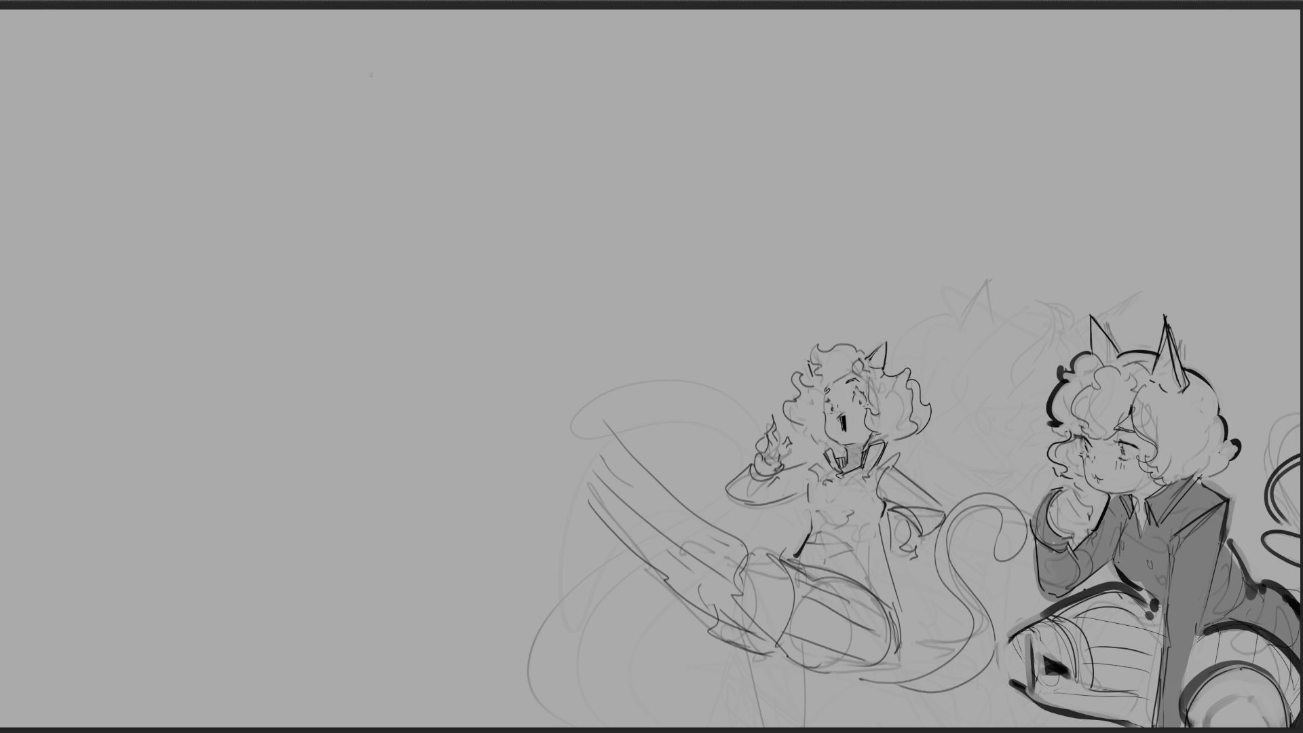
Step: Sketch a new curly-haired head with a cat ear, curls and chin at the upper left
mouse_move(374, 38)
mouse_down()
mouse_move(365, 74)
mouse_move(354, 73)
mouse_move(399, 51)
mouse_move(446, 59)
mouse_move(451, 76)
mouse_up()
drag(441, 85, 444, 94)
mouse_move(373, 64)
mouse_down()
mouse_move(294, 112)
mouse_move(295, 147)
mouse_up()
mouse_move(299, 154)
mouse_down()
mouse_move(317, 185)
mouse_move(343, 188)
mouse_up()
mouse_move(385, 103)
mouse_down()
mouse_move(387, 93)
mouse_move(375, 107)
mouse_move(393, 162)
mouse_up()
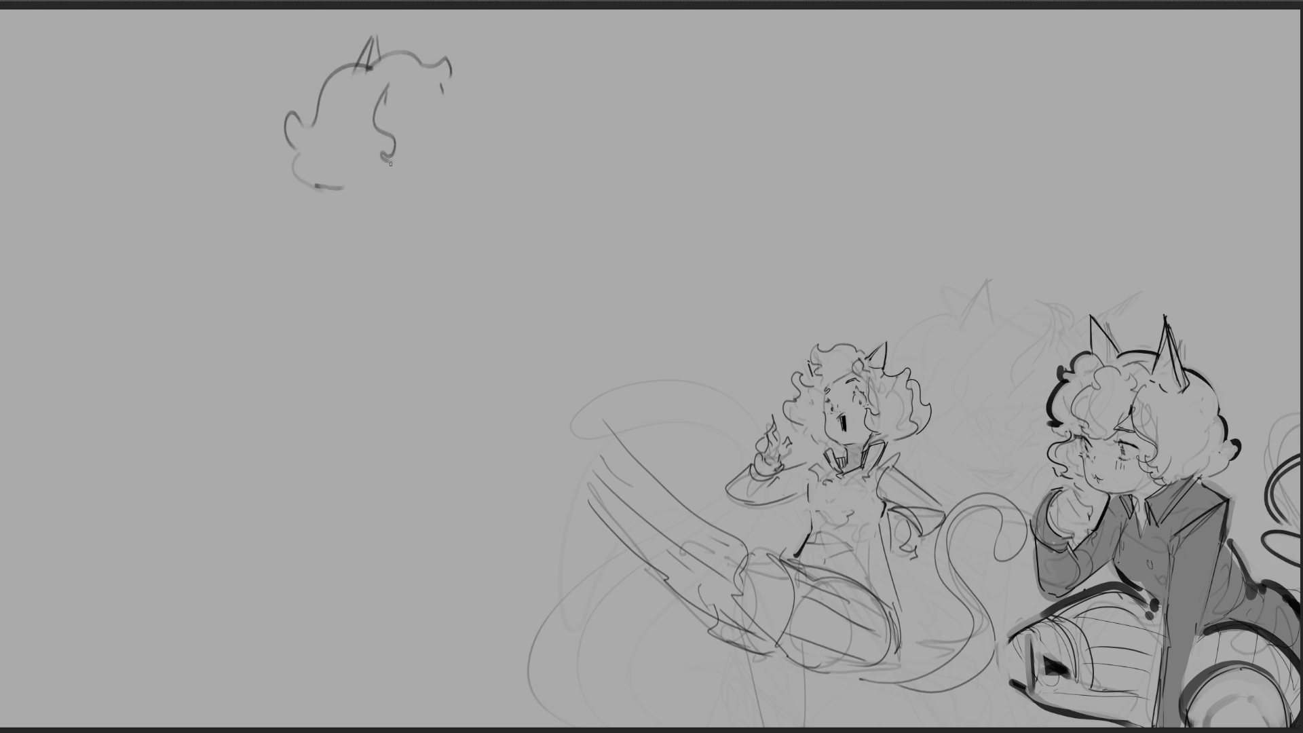
mouse_move(386, 87)
mouse_down()
mouse_move(446, 95)
mouse_move(462, 112)
mouse_move(479, 144)
mouse_move(464, 180)
mouse_up()
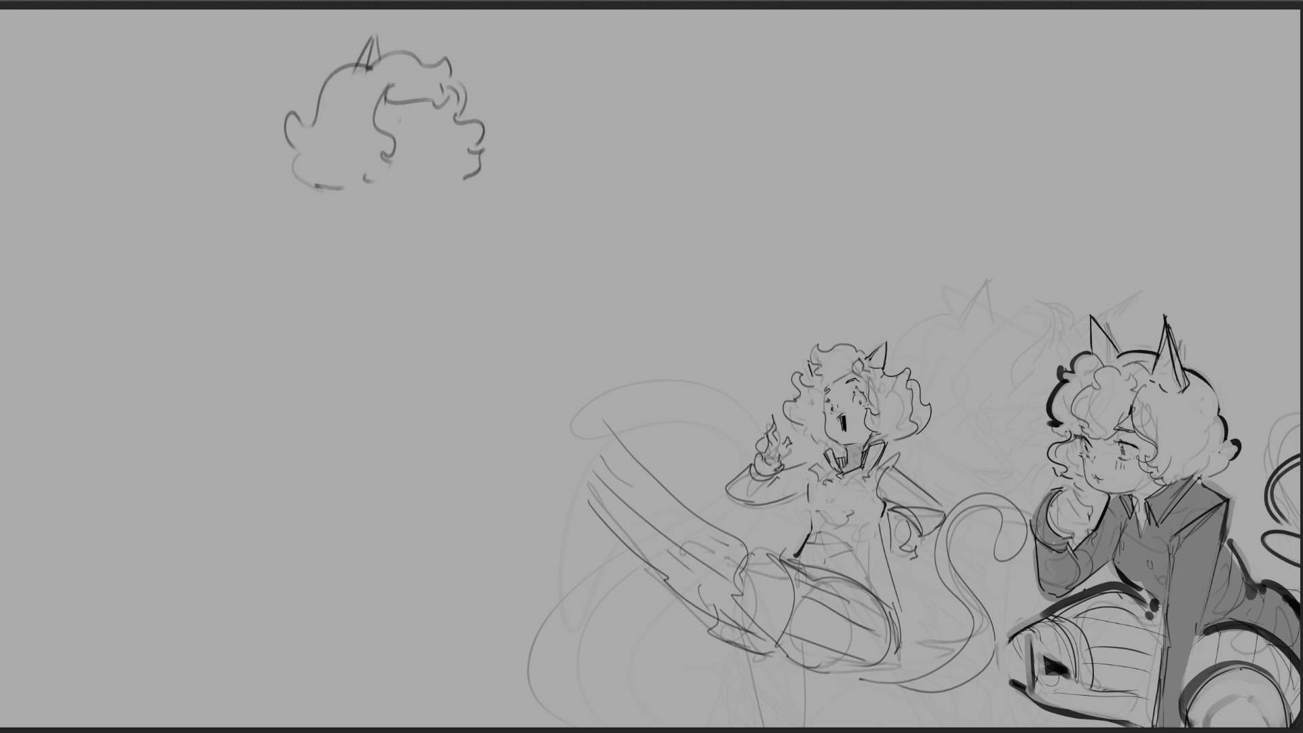
mouse_move(394, 110)
mouse_down()
mouse_move(436, 142)
mouse_move(437, 166)
mouse_up()
Step: Add the neck, collar and bent arm lines below the new head
drag(350, 188, 436, 228)
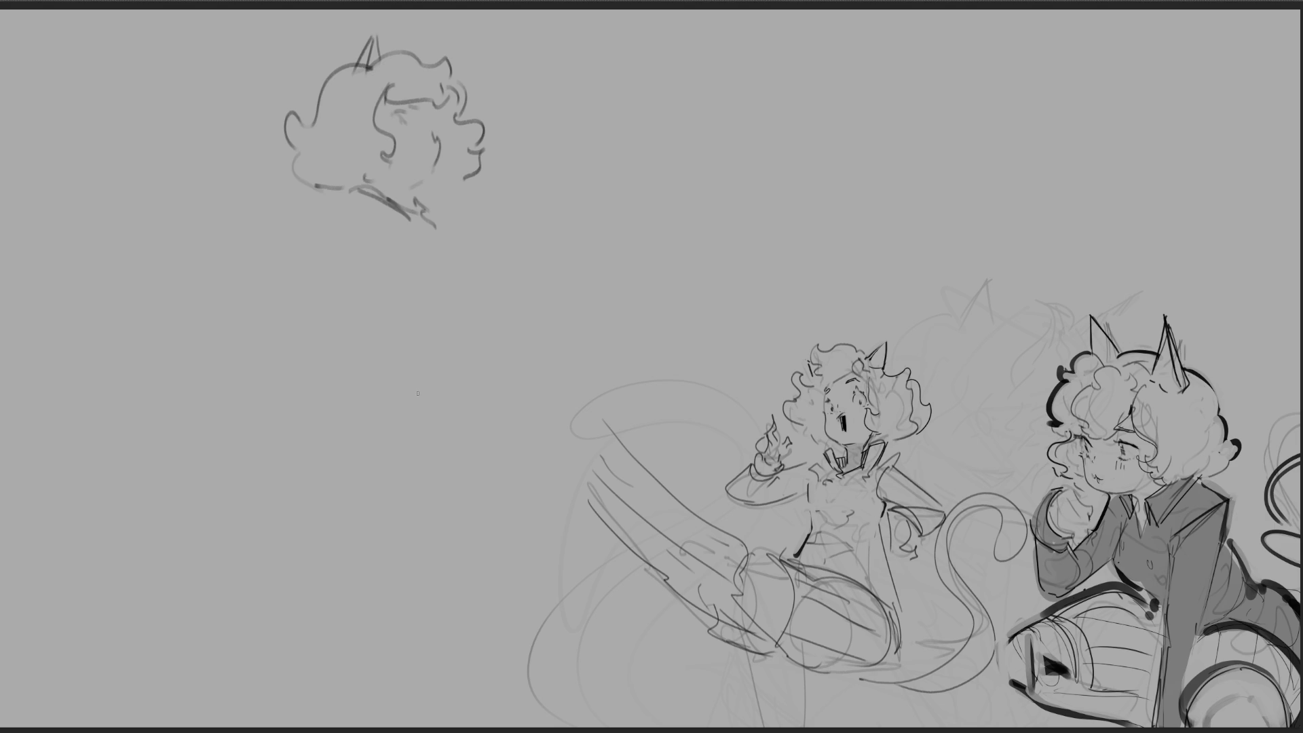
drag(353, 189, 273, 260)
mouse_move(358, 192)
mouse_down()
mouse_move(375, 228)
mouse_move(291, 277)
mouse_up()
mouse_move(289, 275)
mouse_down()
mouse_move(303, 278)
mouse_move(334, 348)
mouse_move(345, 313)
mouse_move(342, 345)
mouse_move(361, 337)
mouse_move(391, 355)
mouse_up()
Step: Sketch the hand-on-hip arm, back curve and hip of the new figure
mouse_move(349, 257)
mouse_down()
mouse_move(372, 317)
mouse_move(402, 308)
mouse_move(389, 330)
mouse_up()
mouse_move(441, 230)
mouse_down()
mouse_move(462, 287)
mouse_move(442, 357)
mouse_move(383, 424)
mouse_up()
mouse_move(454, 362)
mouse_down()
mouse_move(421, 408)
mouse_move(459, 385)
mouse_up()
mouse_move(347, 465)
mouse_down()
mouse_move(333, 449)
mouse_move(349, 430)
mouse_up()
drag(428, 446, 482, 470)
drag(469, 389, 477, 457)
mouse_move(364, 352)
mouse_down()
mouse_move(319, 426)
mouse_move(462, 467)
mouse_up()
drag(472, 384, 480, 450)
Step: Draw the three leg lines and add waist, collar, chest and belly details
drag(317, 428, 372, 639)
drag(433, 465, 394, 702)
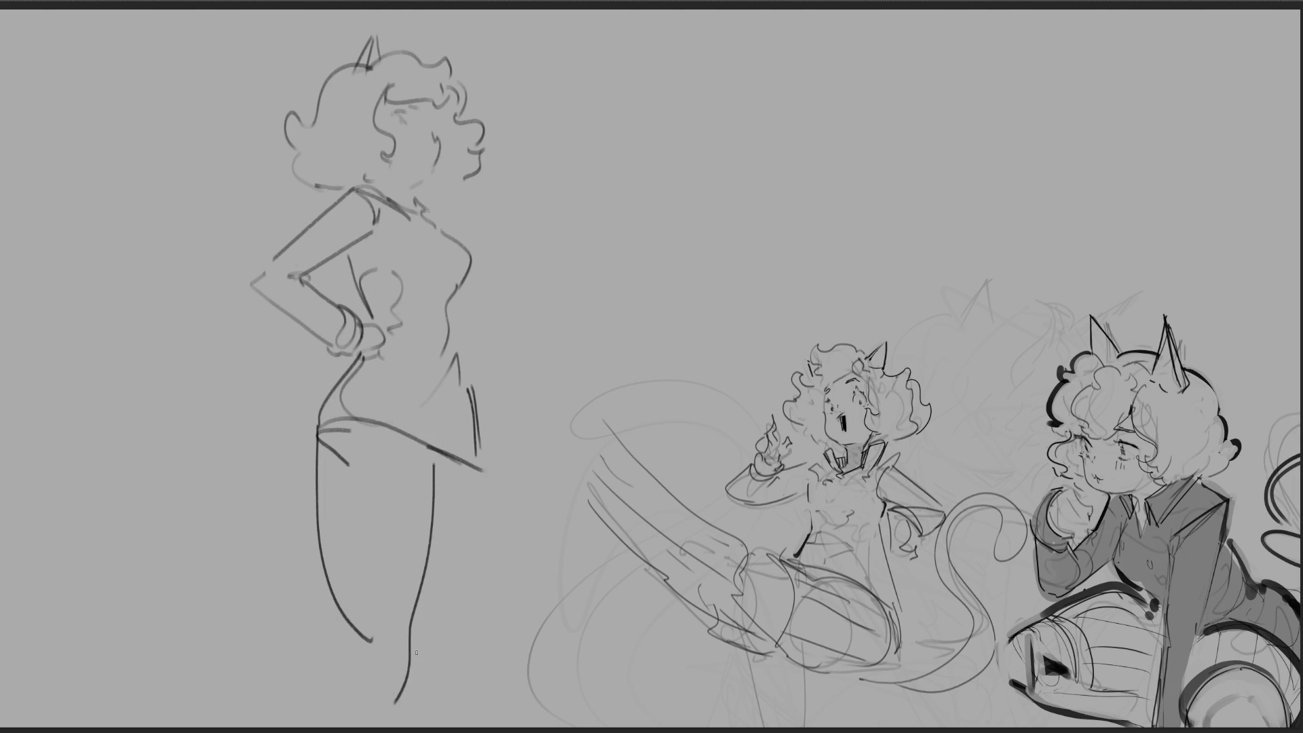
drag(483, 477, 484, 638)
mouse_move(462, 288)
mouse_down()
mouse_move(483, 316)
mouse_move(467, 307)
mouse_move(463, 360)
mouse_move(489, 331)
mouse_move(487, 303)
mouse_up()
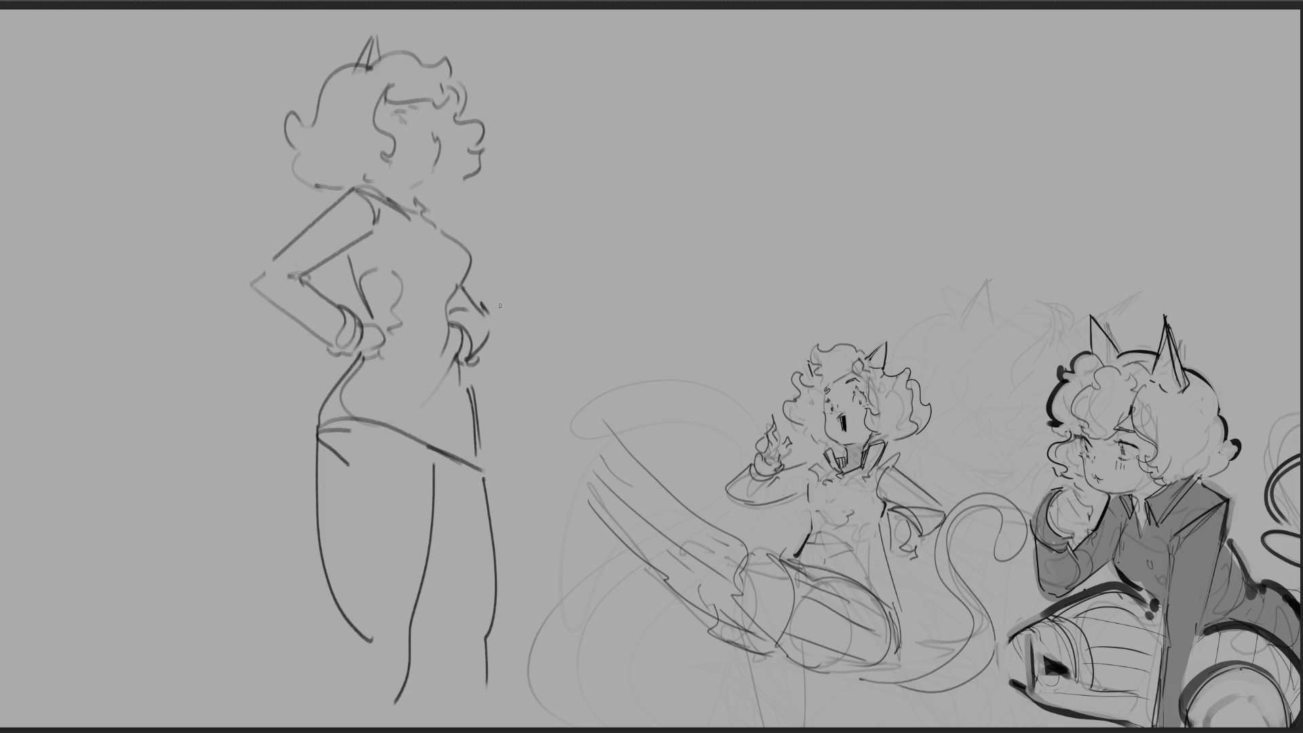
drag(411, 221, 455, 246)
drag(412, 293, 408, 304)
mouse_move(407, 351)
mouse_down()
mouse_move(396, 382)
mouse_move(458, 393)
mouse_up()
Step: Stripe the stockings and add a short looping tail, discarding the trial tail strokes
mouse_move(348, 432)
mouse_down()
mouse_move(356, 602)
mouse_move(415, 603)
mouse_move(379, 579)
mouse_up()
drag(420, 443, 412, 585)
mouse_move(450, 473)
mouse_down()
mouse_move(444, 592)
mouse_move(480, 596)
mouse_move(473, 610)
mouse_up()
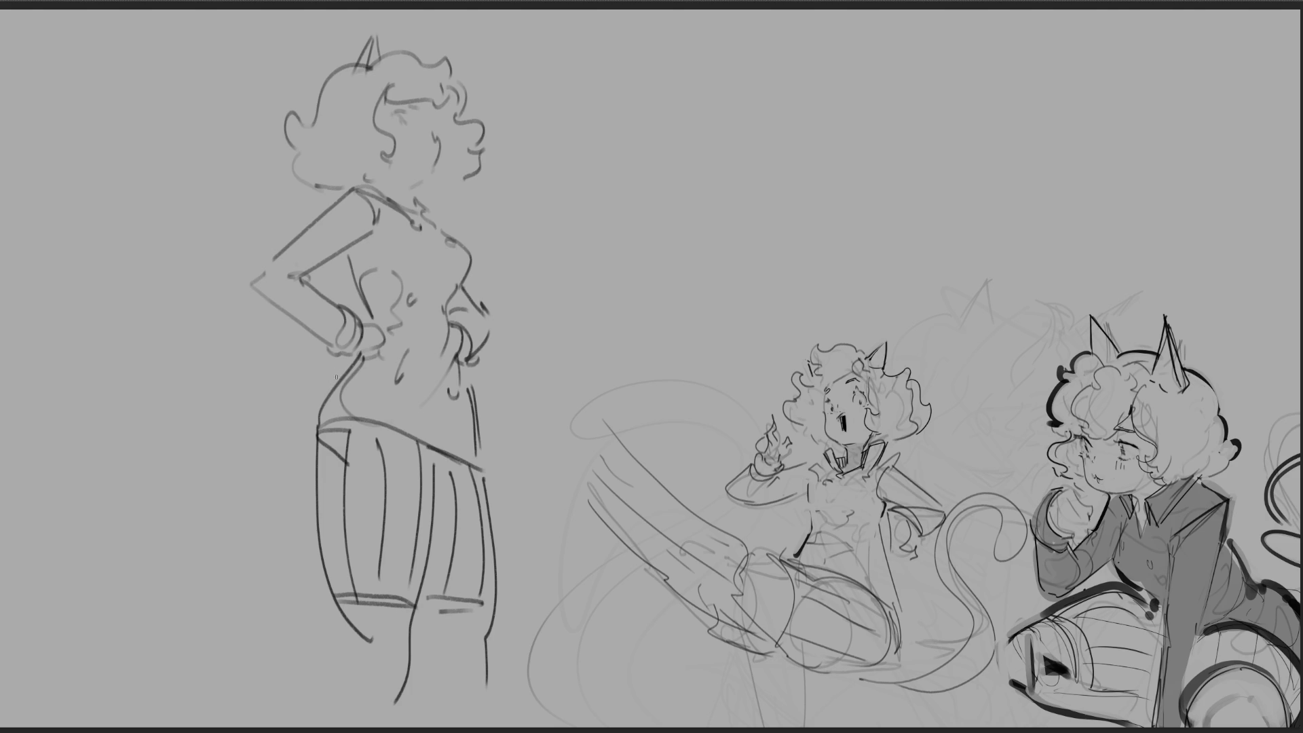
mouse_move(338, 377)
mouse_down()
mouse_move(272, 381)
mouse_move(257, 614)
mouse_move(173, 468)
mouse_move(305, 389)
mouse_up()
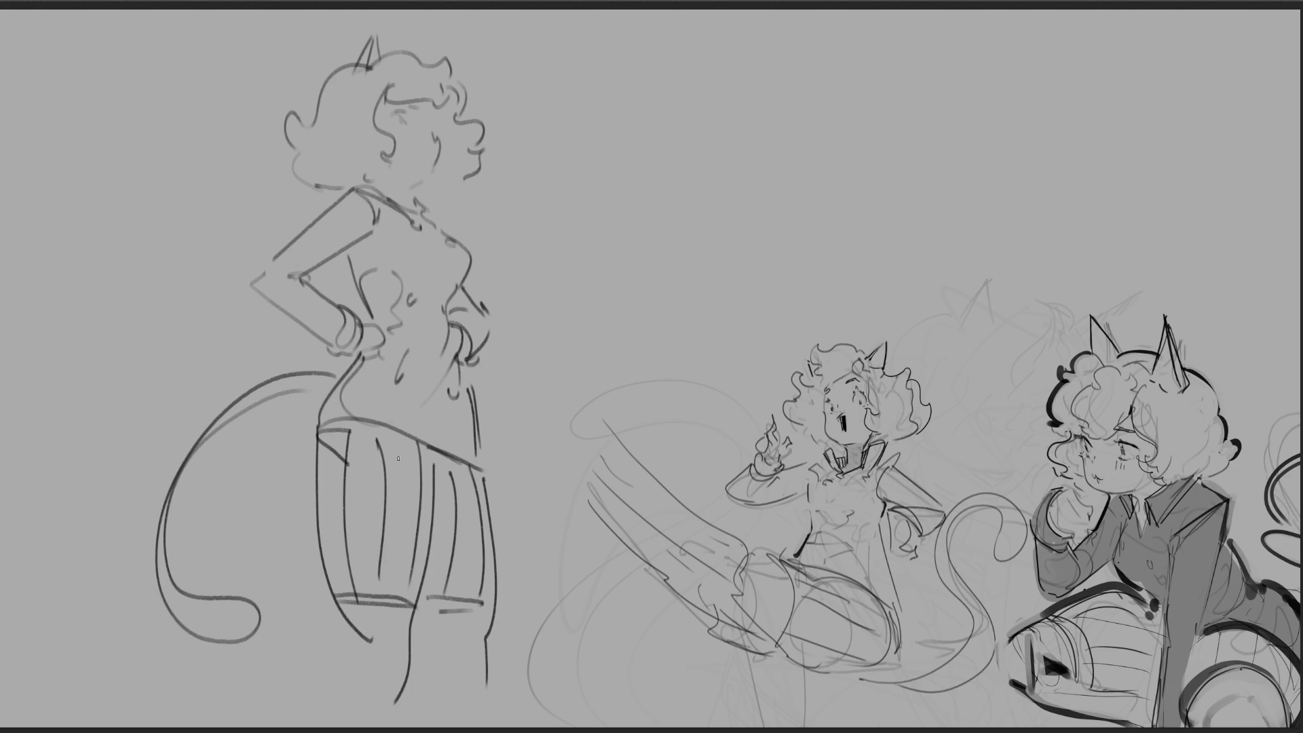
key(ctrl+z)
mouse_move(341, 373)
mouse_down()
mouse_move(307, 371)
mouse_move(268, 523)
mouse_move(251, 425)
mouse_move(284, 519)
mouse_up()
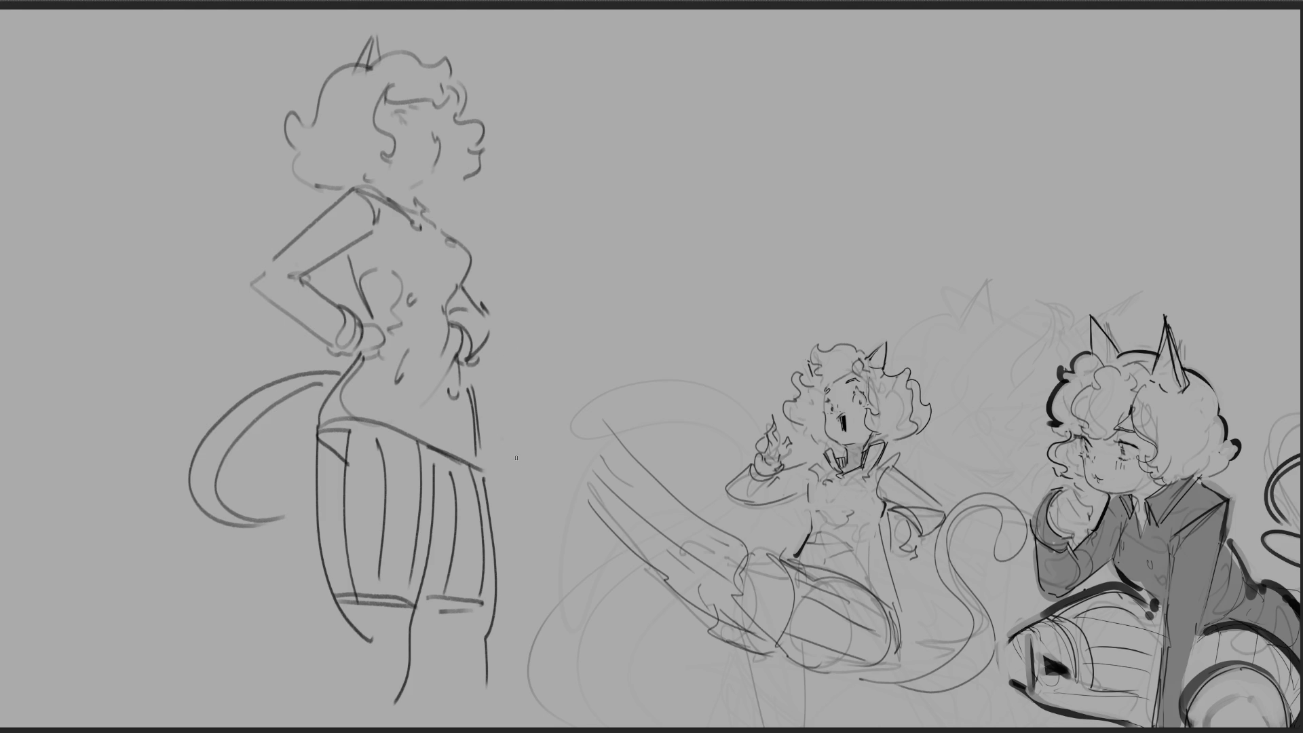
mouse_move(511, 490)
mouse_down()
mouse_move(545, 336)
mouse_move(546, 384)
mouse_move(492, 266)
mouse_move(520, 429)
mouse_up()
key(ctrl+z)
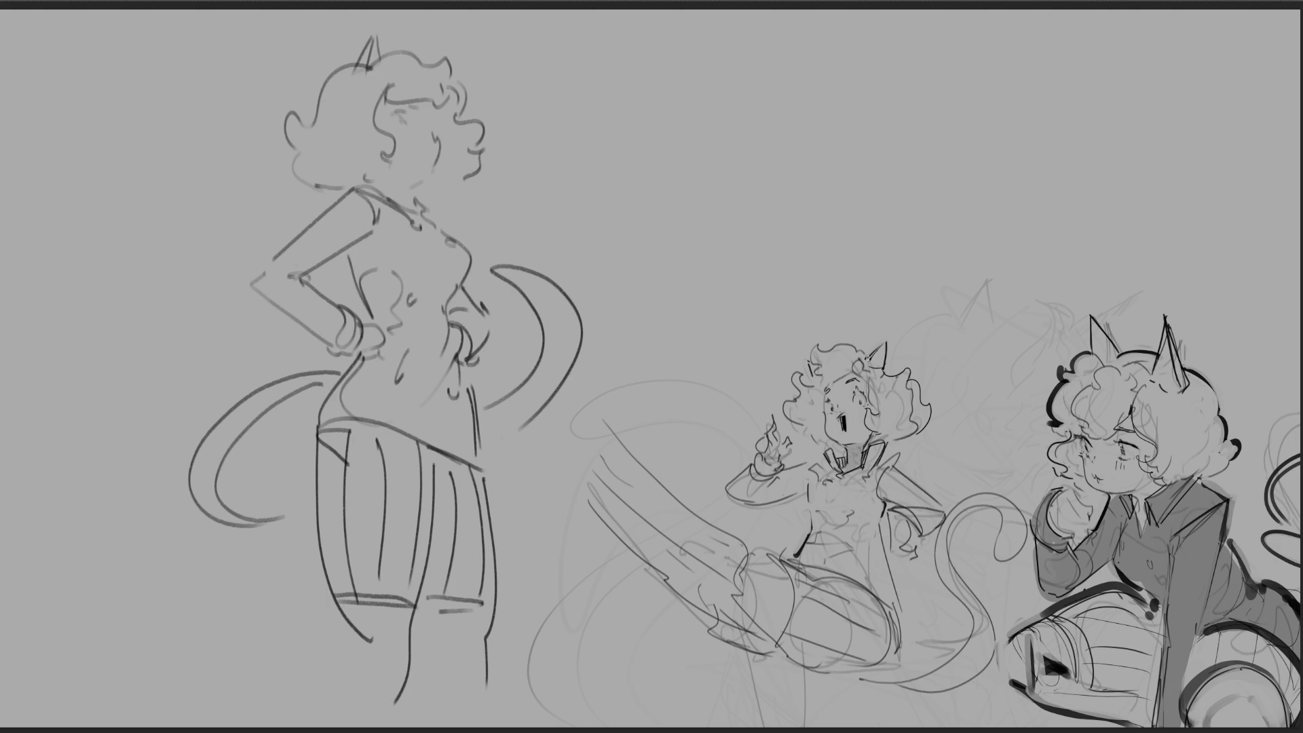
Step: Draw an eye on the left figure's face, undoing the oval attempt
drag(436, 142, 453, 130)
key(ctrl+z)
mouse_move(934, 115)
mouse_down()
mouse_move(957, 59)
mouse_move(988, 118)
mouse_move(960, 145)
mouse_up()
Step: Draw a small profile head near the top right with nose, lips, curls and a pointed ear
key(ctrl+z)
key(ctrl+z)
drag(976, 102, 975, 132)
drag(943, 87, 952, 91)
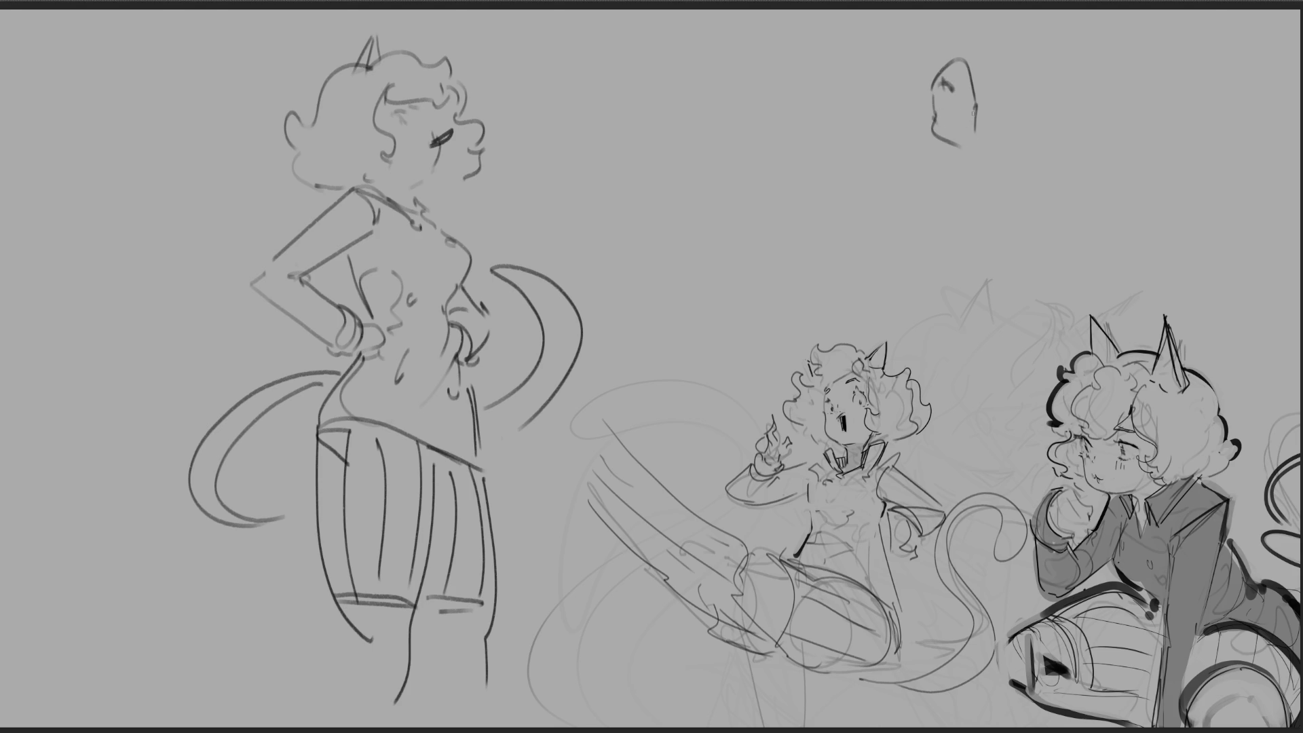
drag(957, 53, 976, 124)
mouse_move(952, 53)
mouse_down()
mouse_move(931, 109)
mouse_move(899, 85)
mouse_move(900, 110)
mouse_move(970, 35)
mouse_move(1053, 107)
mouse_move(1018, 139)
mouse_up()
mouse_move(986, 122)
mouse_down()
mouse_move(982, 134)
mouse_move(1002, 135)
mouse_up()
mouse_move(945, 16)
mouse_down()
mouse_move(957, 39)
mouse_move(981, 25)
mouse_move(953, 37)
mouse_up()
mouse_move(960, 145)
mouse_down()
mouse_move(983, 159)
mouse_move(981, 132)
mouse_move(949, 155)
mouse_move(962, 169)
mouse_up()
key(ctrl+z)
key(ctrl+z)
key(ctrl+z)
Step: Add the collar, neck, zigzag shoulder and chest lines, plus a body curve and arm stroke
mouse_move(957, 160)
mouse_down()
mouse_move(996, 155)
mouse_move(934, 186)
mouse_up()
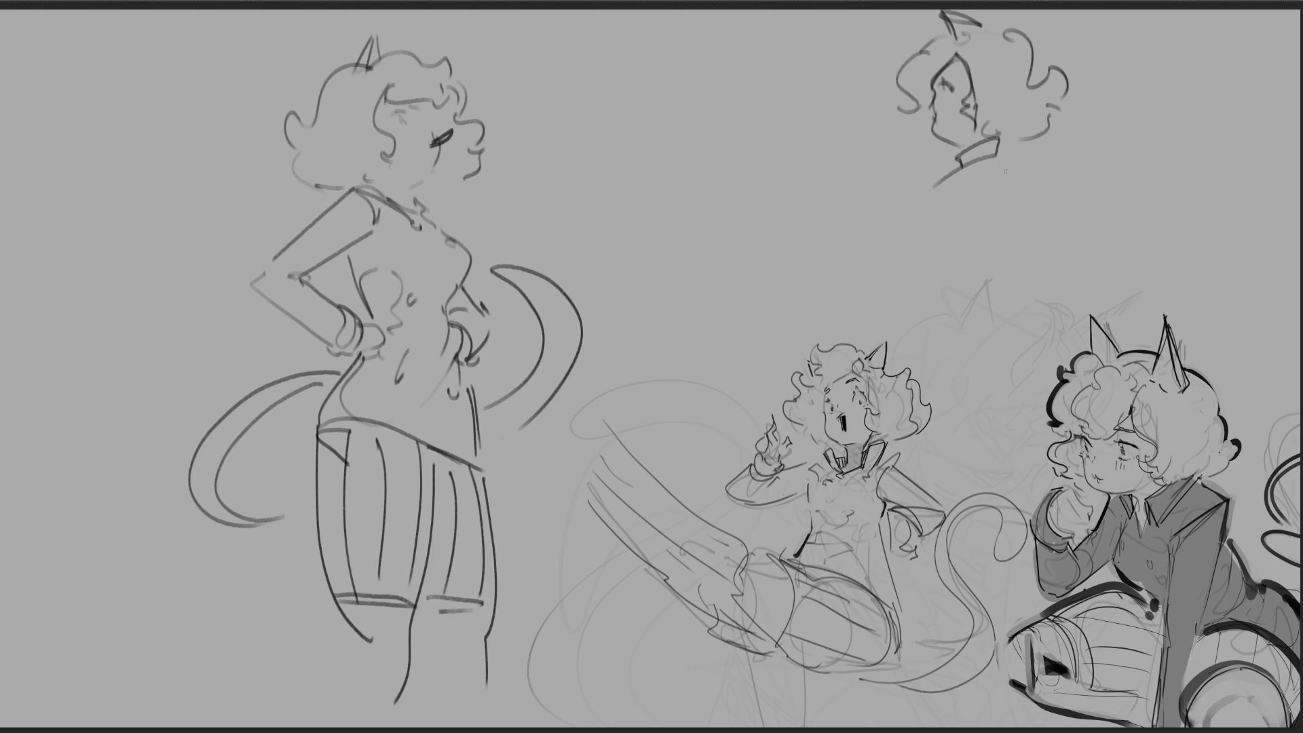
drag(967, 186, 999, 159)
drag(999, 160, 1036, 225)
mouse_move(951, 192)
mouse_down()
mouse_move(1088, 275)
mouse_move(1146, 289)
mouse_up()
key(ctrl+z)
key(ctrl+z)
drag(1029, 239, 1078, 311)
drag(1041, 236, 1083, 303)
drag(1091, 299, 1162, 253)
drag(1139, 310, 1152, 281)
mouse_move(997, 216)
mouse_down()
mouse_move(920, 256)
mouse_move(916, 281)
mouse_up()
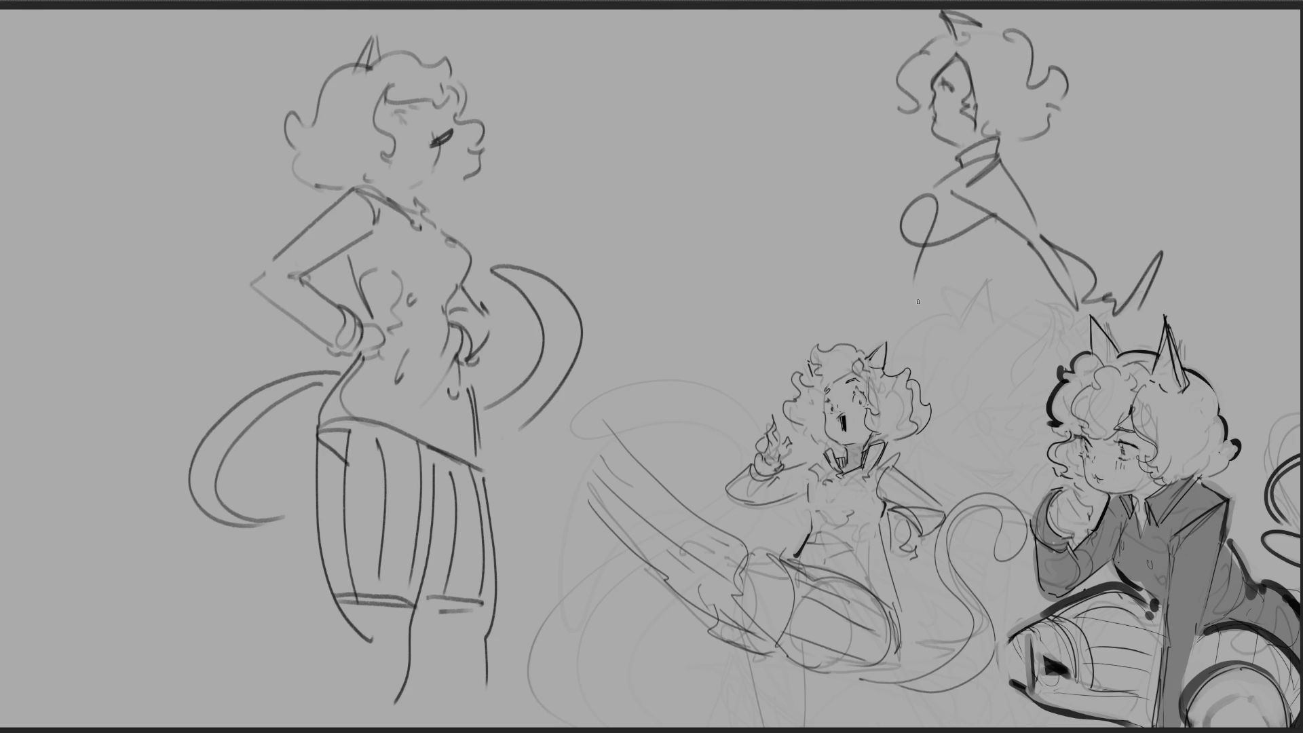
drag(901, 242, 973, 394)
mouse_move(954, 380)
mouse_down()
mouse_move(954, 285)
mouse_move(1035, 301)
mouse_move(964, 384)
mouse_move(970, 427)
mouse_up()
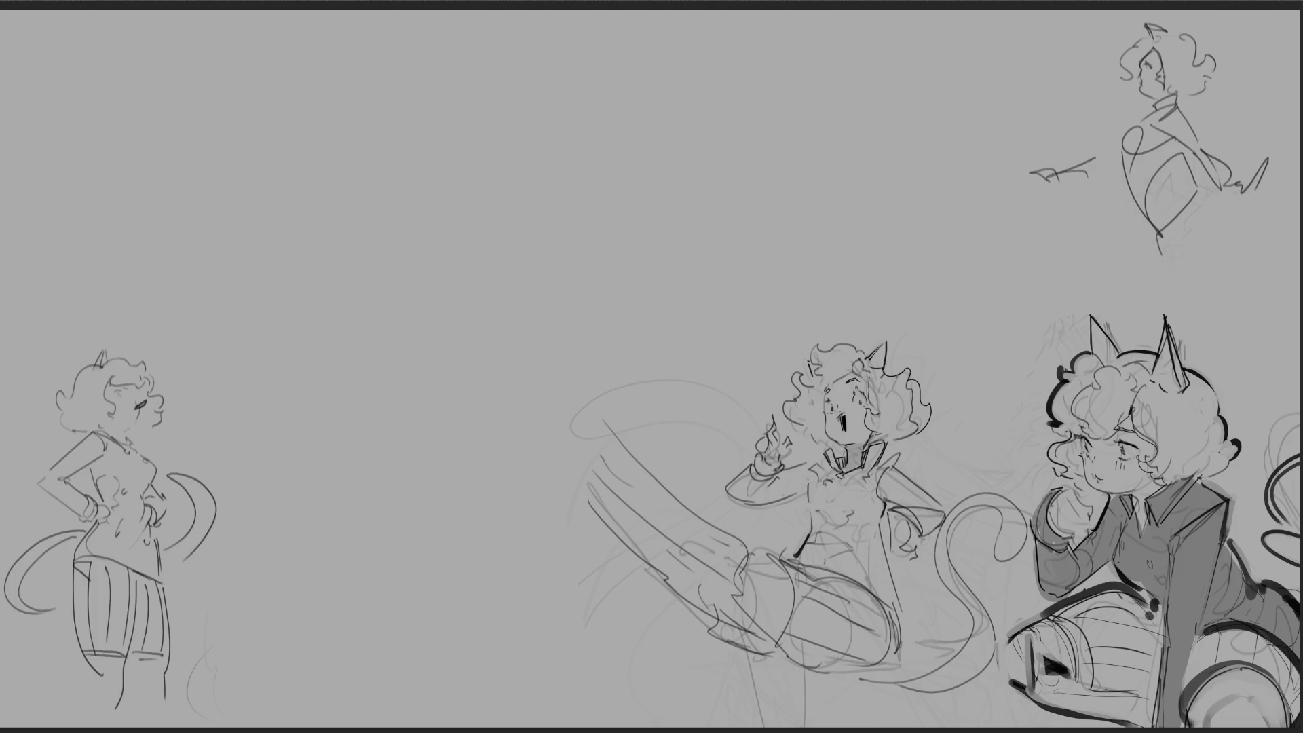
Step: Rough in a large new head in the centre with outline arcs and a rising hair strand
mouse_move(383, 169)
mouse_down()
mouse_move(406, 135)
mouse_move(471, 174)
mouse_move(470, 220)
mouse_move(406, 180)
mouse_move(465, 237)
mouse_up()
mouse_move(500, 185)
mouse_down()
mouse_move(432, 254)
mouse_move(499, 246)
mouse_up()
drag(499, 246, 464, 271)
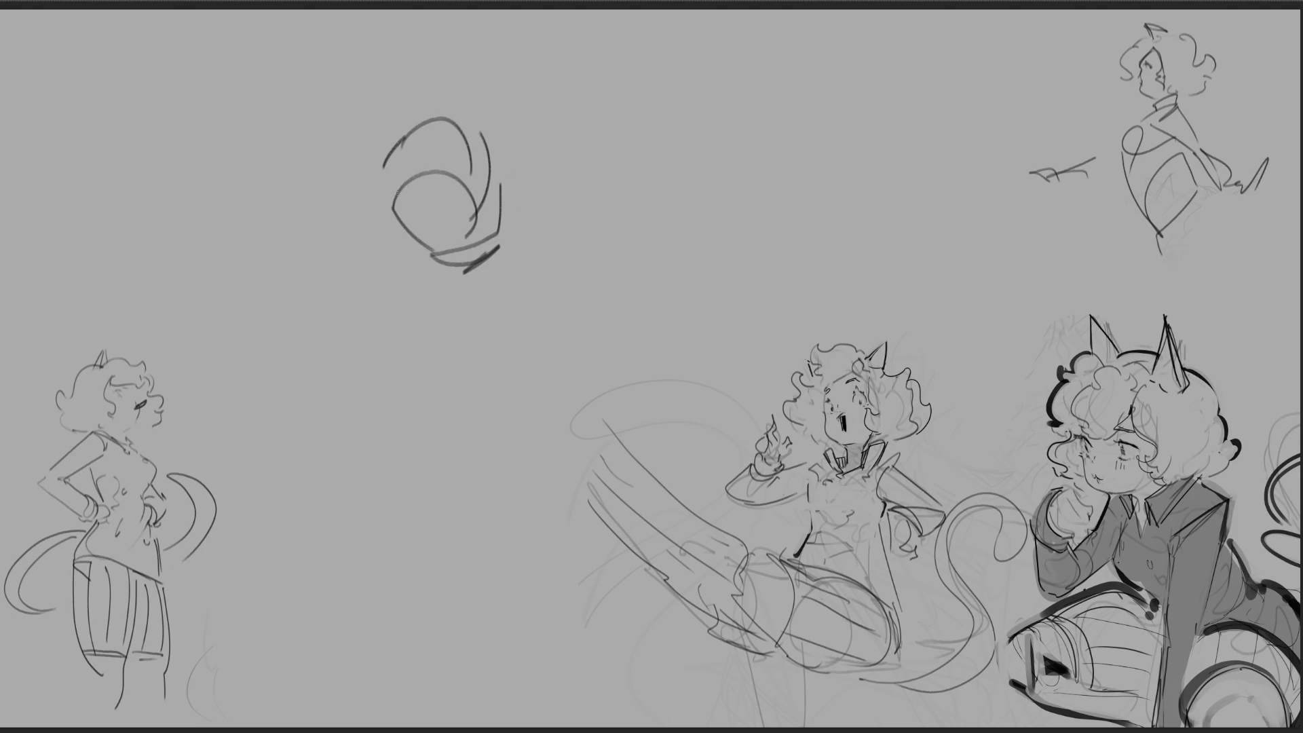
drag(378, 145, 439, 217)
drag(475, 178, 472, 221)
mouse_move(492, 156)
mouse_down()
mouse_move(503, 228)
mouse_move(522, 213)
mouse_up()
mouse_move(525, 204)
mouse_down()
mouse_move(523, 239)
mouse_move(381, 204)
mouse_up()
mouse_move(412, 255)
mouse_down()
mouse_move(499, 109)
mouse_move(547, 196)
mouse_move(479, 230)
mouse_up()
drag(376, 139, 377, 224)
drag(394, 112, 393, 135)
mouse_move(401, 110)
mouse_down()
mouse_move(372, 60)
mouse_move(499, 102)
mouse_move(445, 296)
mouse_move(475, 371)
mouse_up()
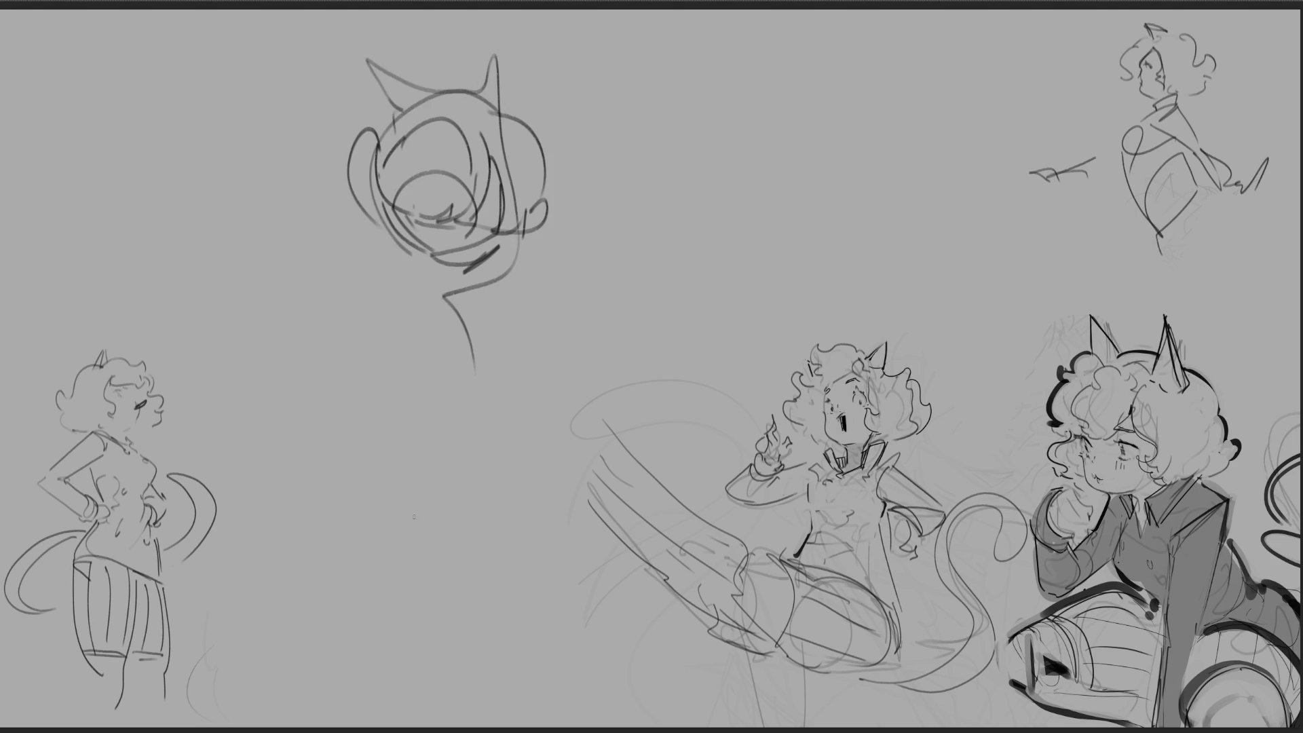
Step: Rough in the torso, curving hips and long diagonal leg lines of the central figure
mouse_move(442, 334)
mouse_down()
mouse_move(547, 357)
mouse_move(408, 367)
mouse_move(475, 499)
mouse_move(445, 540)
mouse_move(520, 588)
mouse_up()
mouse_move(548, 504)
mouse_down()
mouse_move(551, 549)
mouse_move(526, 616)
mouse_up()
mouse_move(402, 471)
mouse_down()
mouse_move(435, 579)
mouse_move(509, 614)
mouse_up()
drag(614, 548, 689, 725)
mouse_move(400, 547)
mouse_down()
mouse_move(480, 700)
mouse_move(598, 566)
mouse_up()
drag(522, 626, 624, 727)
drag(559, 633, 627, 725)
drag(594, 602, 641, 692)
drag(619, 564, 670, 699)
drag(434, 570, 517, 720)
mouse_move(481, 599)
mouse_down()
mouse_move(533, 706)
mouse_move(546, 677)
mouse_up()
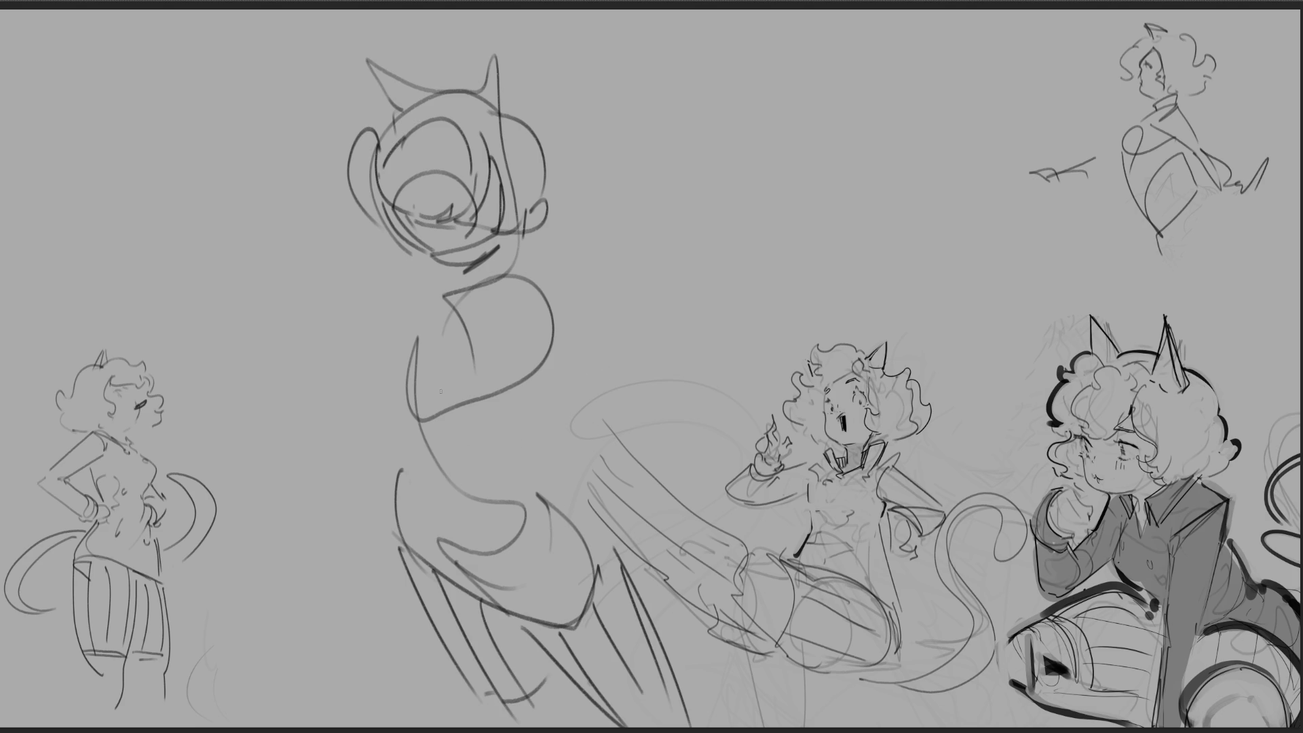
Step: Refine the hip and leg curves with tick marks, a loop and a body diagonal
mouse_move(404, 399)
mouse_down()
mouse_move(421, 446)
mouse_move(526, 502)
mouse_up()
drag(466, 482, 527, 504)
mouse_move(410, 441)
mouse_down()
mouse_move(399, 490)
mouse_move(421, 510)
mouse_up()
drag(481, 526, 501, 556)
mouse_move(413, 340)
mouse_down()
mouse_move(410, 365)
mouse_move(477, 393)
mouse_up()
mouse_move(534, 286)
mouse_down()
mouse_move(582, 330)
mouse_move(598, 422)
mouse_move(695, 436)
mouse_move(581, 438)
mouse_up()
Step: Draw the right arm reaching out and the left arm ending in a spiky hand
mouse_move(583, 438)
mouse_down()
mouse_move(713, 392)
mouse_move(696, 428)
mouse_up()
drag(325, 379, 365, 403)
mouse_move(310, 355)
mouse_down()
mouse_move(368, 378)
mouse_move(261, 352)
mouse_move(303, 390)
mouse_up()
mouse_move(303, 365)
mouse_down()
mouse_move(367, 380)
mouse_move(349, 360)
mouse_up()
mouse_move(405, 345)
mouse_down()
mouse_move(353, 366)
mouse_move(278, 332)
mouse_up()
mouse_move(266, 285)
mouse_down()
mouse_move(243, 340)
mouse_move(285, 357)
mouse_up()
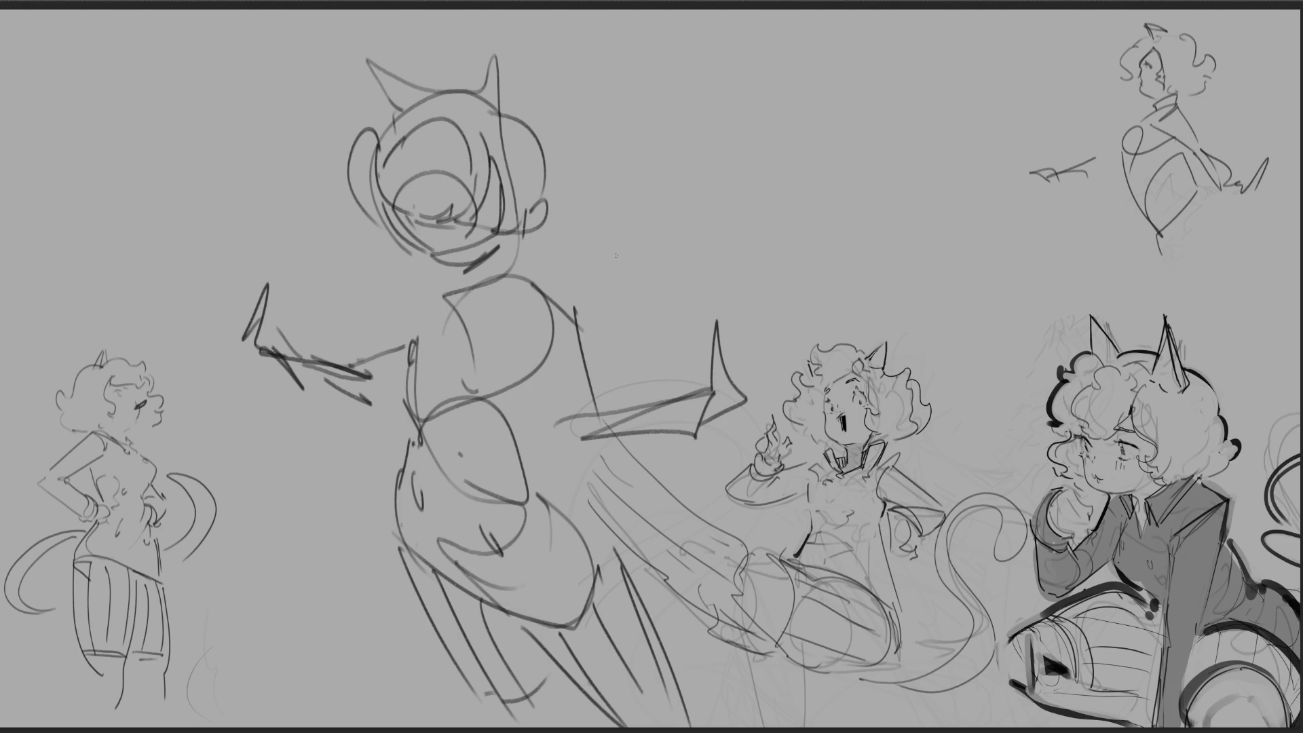
Step: Add an S-curved cat tail beside the head, replacing the discarded loop strokes
mouse_move(611, 314)
mouse_down()
mouse_move(638, 207)
mouse_move(653, 198)
mouse_up()
drag(600, 279, 665, 348)
mouse_move(657, 200)
mouse_down()
mouse_move(662, 284)
mouse_move(637, 389)
mouse_up()
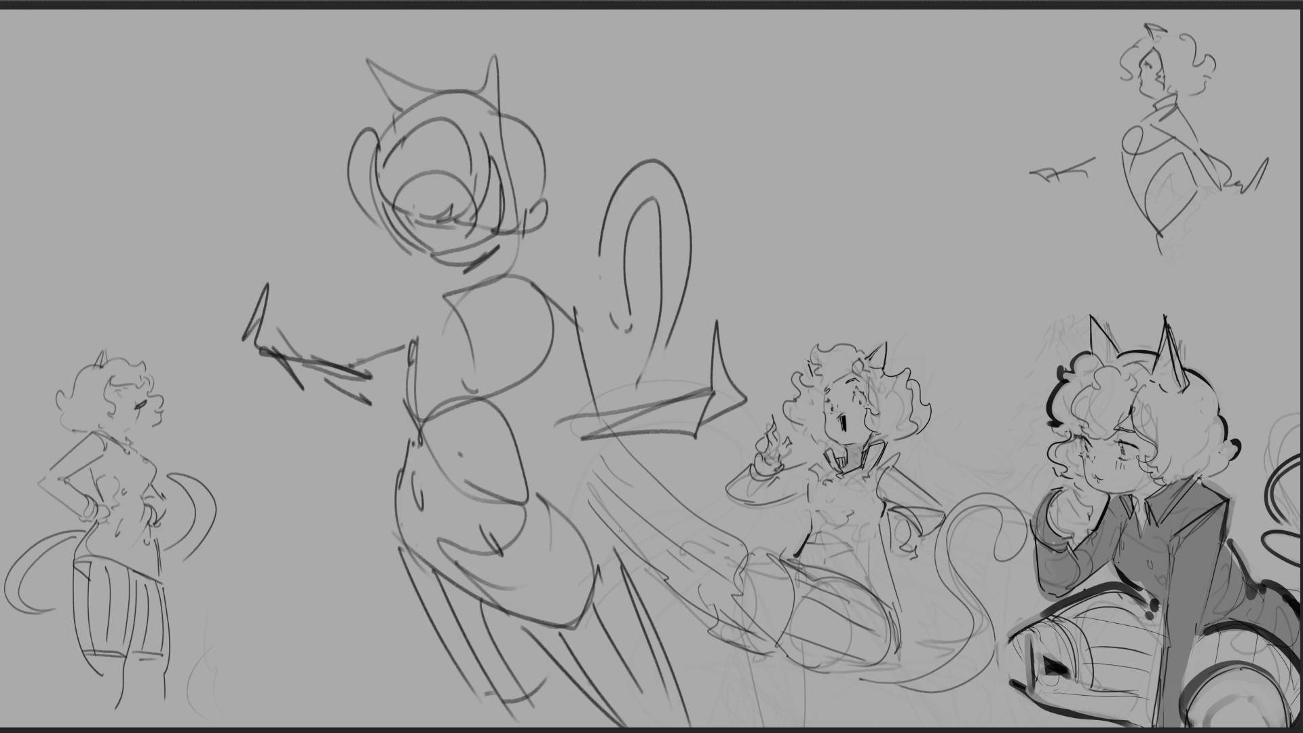
key(ctrl+z)
key(ctrl+z)
key(ctrl+z)
key(ctrl+z)
key(ctrl+z)
mouse_move(594, 235)
mouse_down()
mouse_move(672, 187)
mouse_move(668, 395)
mouse_up()
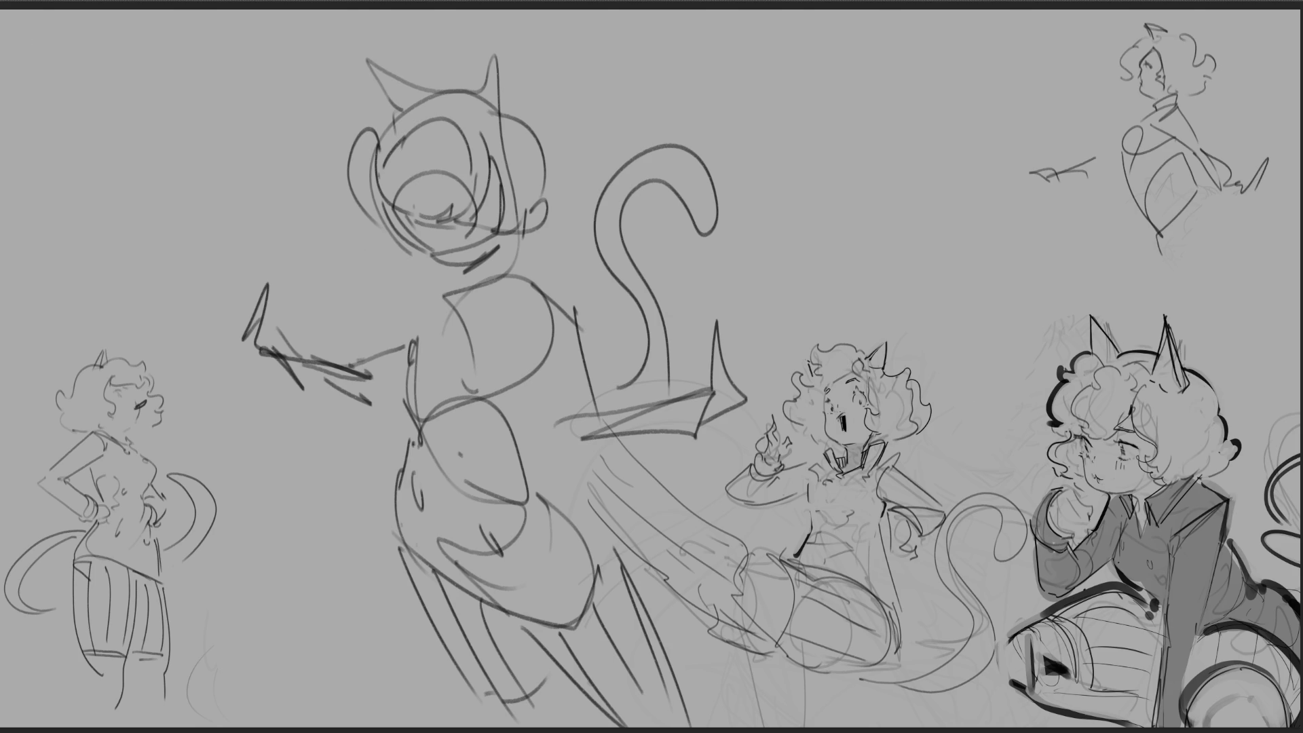
mouse_move(811, 175)
mouse_down()
mouse_move(142, 112)
mouse_move(271, 458)
mouse_move(407, 720)
mouse_move(699, 671)
mouse_move(585, 465)
mouse_move(706, 443)
mouse_move(829, 282)
mouse_move(811, 174)
mouse_up()
Step: Skew the central figure, shift it up and left, then fade its lines to pale grey
key(ctrl+t)
drag(837, 10, 861, 24)
drag(500, 15, 532, 4)
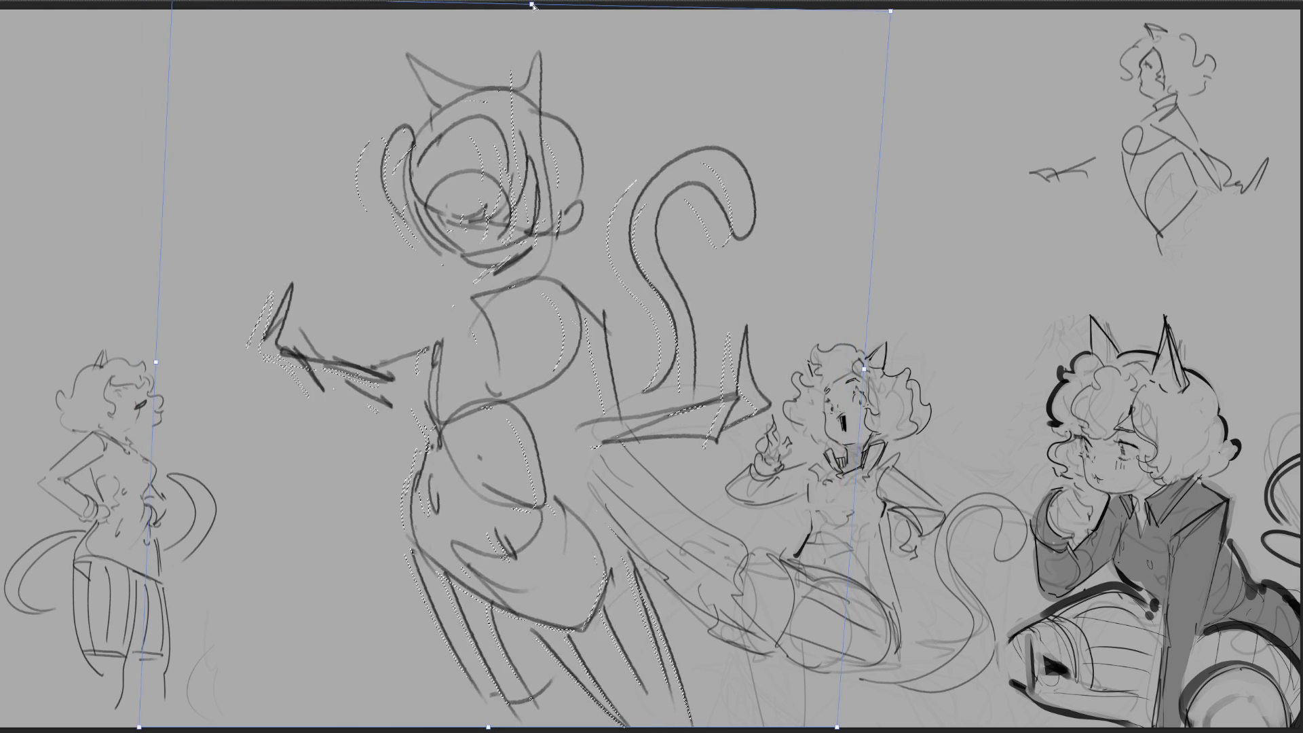
drag(659, 175, 583, 162)
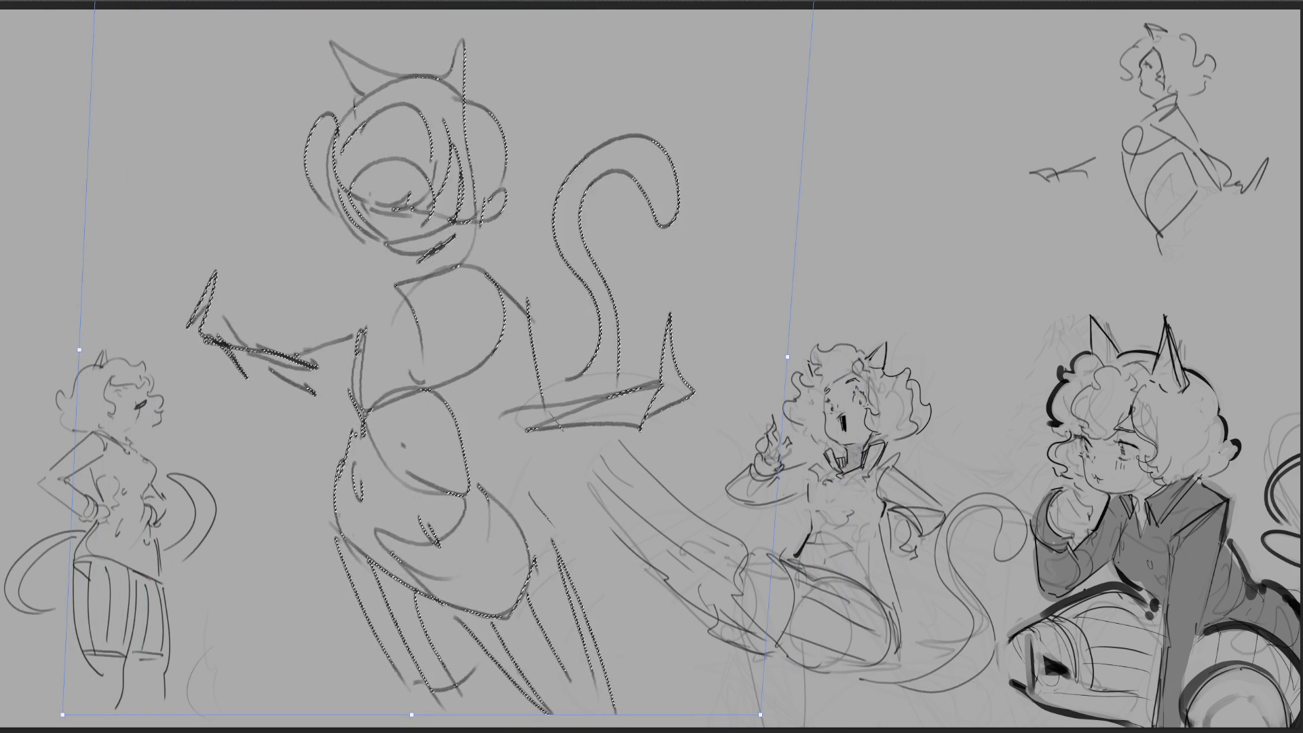
key(Return)
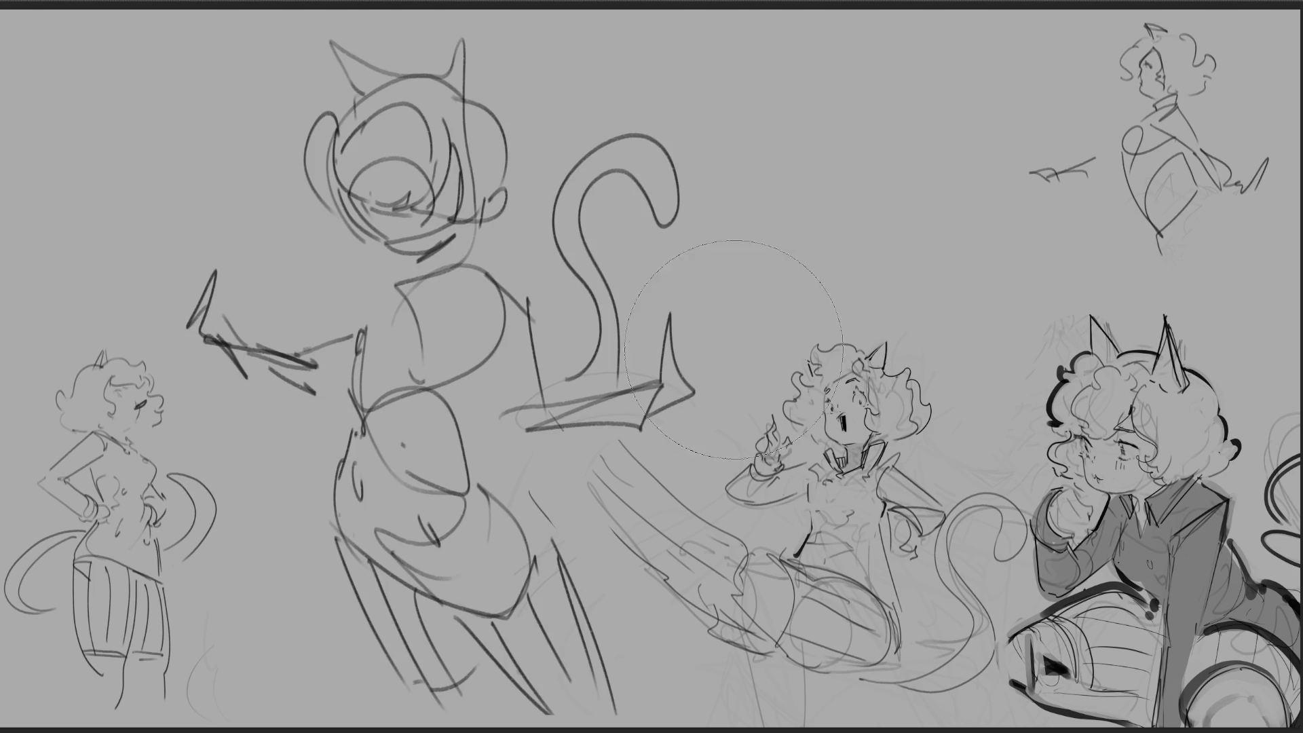
mouse_move(328, 15)
mouse_down()
mouse_move(427, 299)
mouse_move(570, 340)
mouse_move(584, 598)
mouse_up()
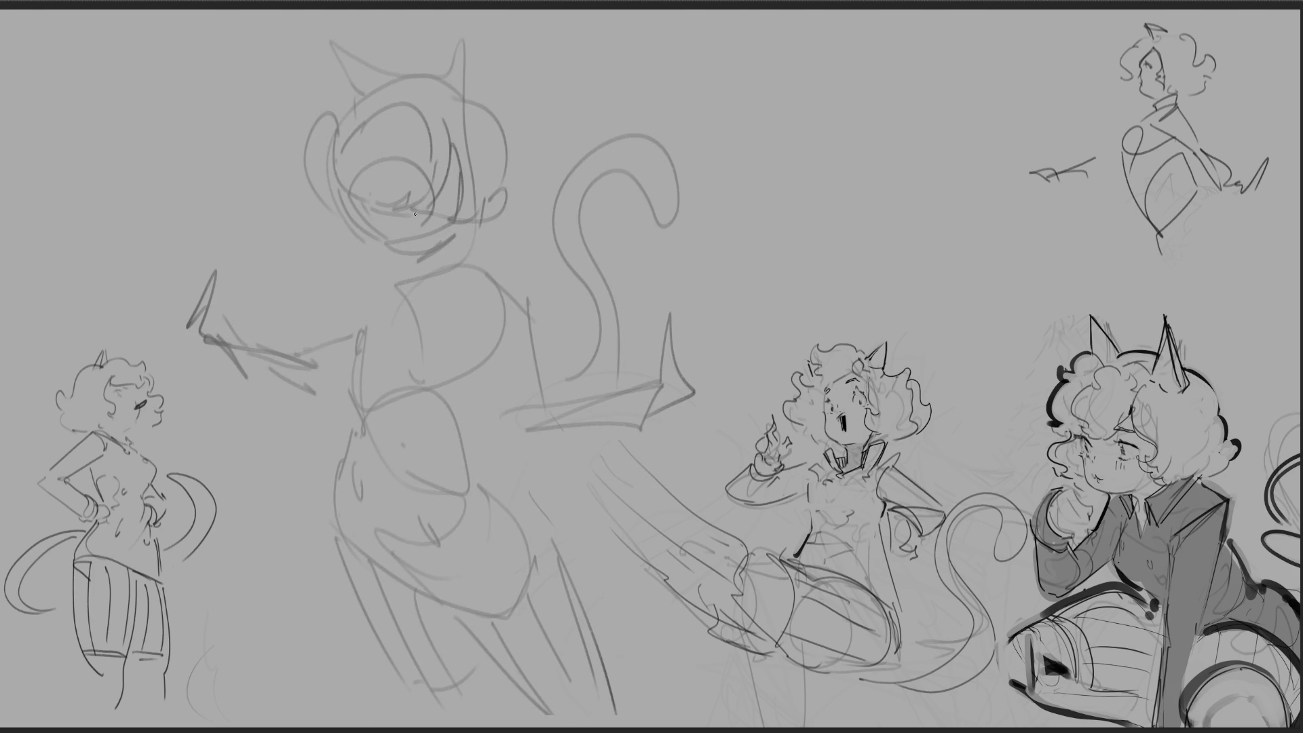
Step: Draw two closed eyes and the jaw and neck lines on the faded figure
drag(419, 213, 423, 215)
key(ctrl+z)
drag(406, 213, 433, 214)
mouse_move(369, 207)
mouse_down()
mouse_move(408, 258)
mouse_move(472, 224)
mouse_up()
drag(414, 263, 418, 275)
drag(463, 232, 461, 264)
drag(421, 278, 454, 239)
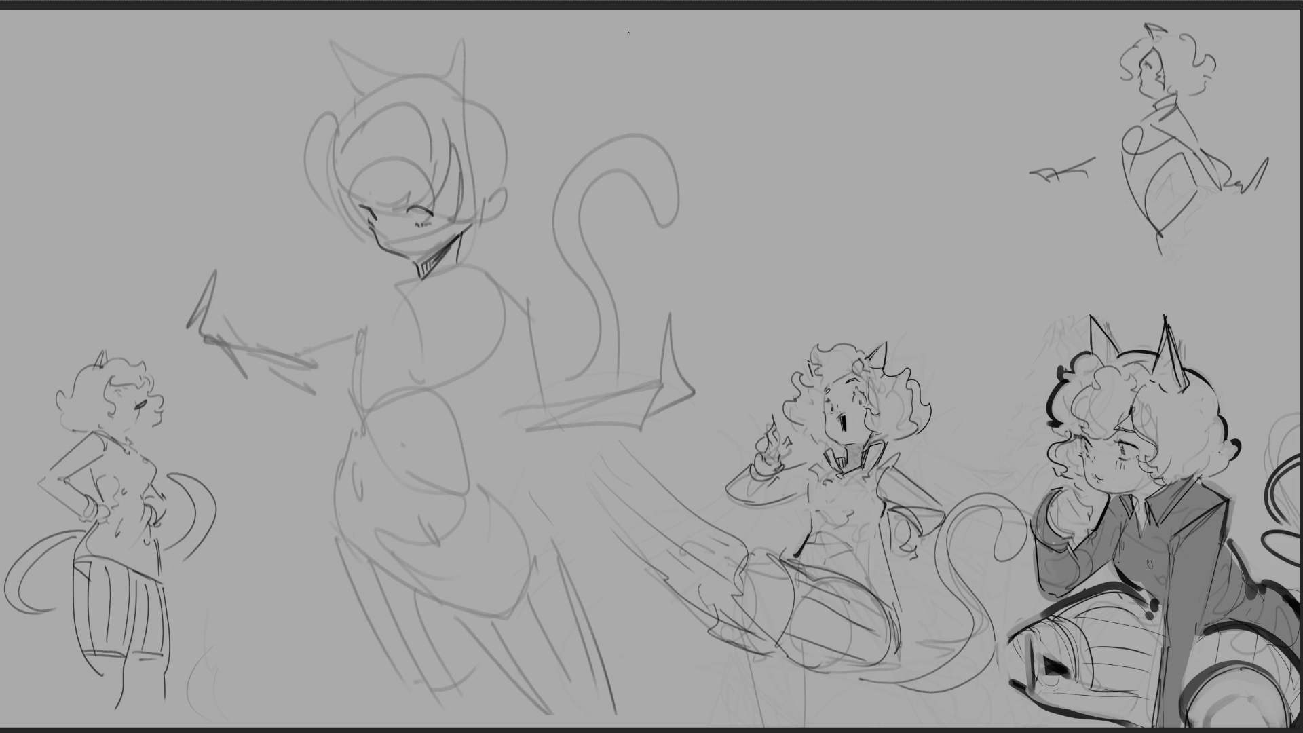
Step: Try pointed cat ears at the top of the head, undoing the rejected strokes
mouse_move(435, 78)
mouse_down()
mouse_move(465, 110)
mouse_move(475, 42)
mouse_move(467, 103)
mouse_up()
key(ctrl+z)
mouse_move(329, 48)
mouse_down()
mouse_move(353, 95)
mouse_move(376, 85)
mouse_move(354, 98)
mouse_up()
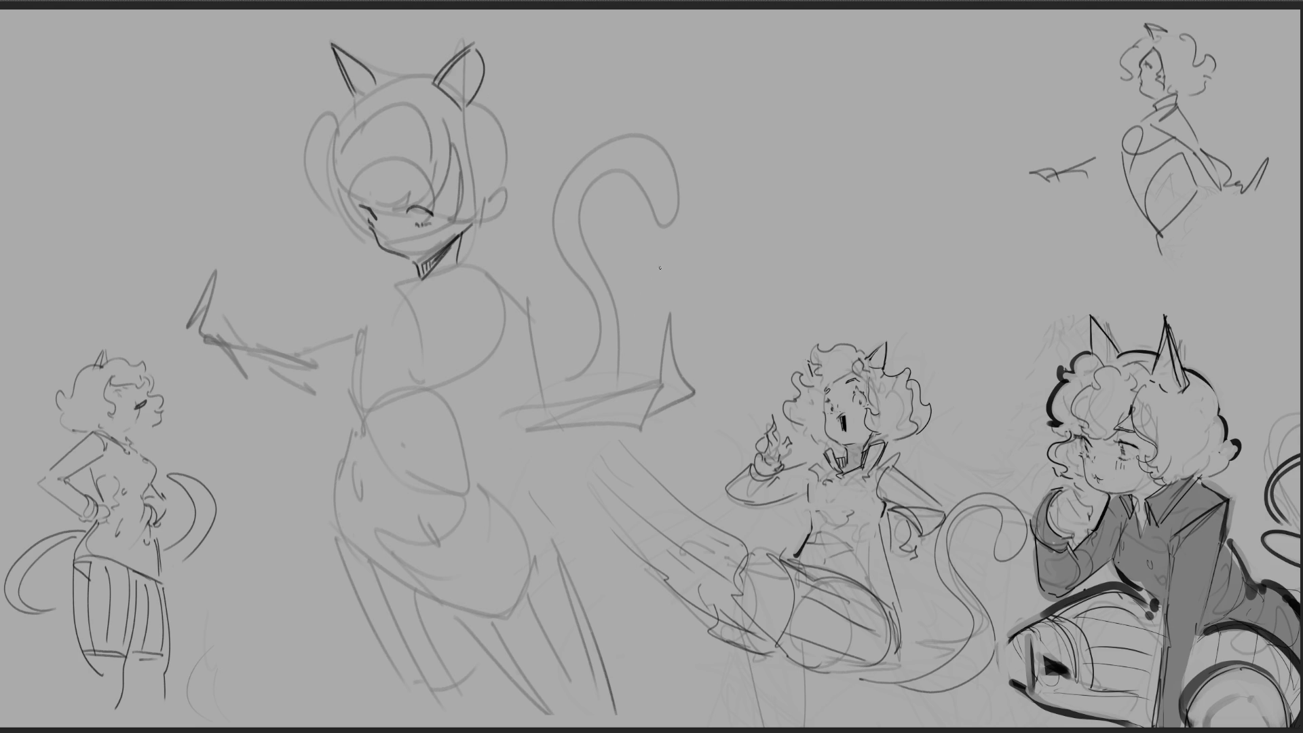
key(ctrl+z)
key(ctrl+z)
mouse_move(319, 64)
mouse_down()
mouse_move(345, 101)
mouse_move(378, 83)
mouse_up()
key(ctrl+z)
key(ctrl+z)
key(ctrl+z)
key(ctrl+z)
key(ctrl+z)
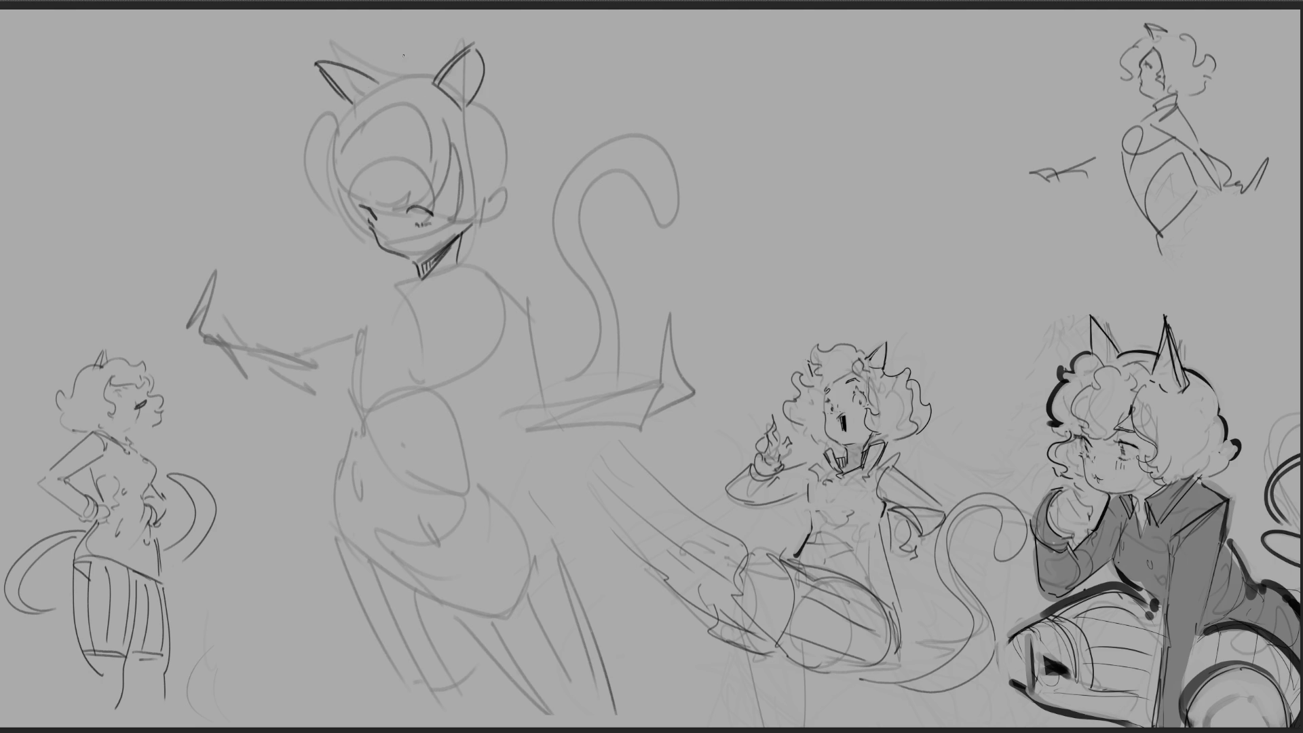
Step: Add a hair line down the face and short face strokes, undoing the curl across it
mouse_move(343, 137)
mouse_down()
mouse_move(363, 197)
mouse_move(377, 207)
mouse_move(406, 190)
mouse_up()
drag(403, 189, 424, 192)
key(ctrl+z)
mouse_move(390, 204)
mouse_down()
mouse_move(418, 190)
mouse_move(441, 131)
mouse_move(449, 142)
mouse_up()
Step: Ring the central girl's face with dark curls and draw a folded collar under her chin
mouse_move(388, 88)
mouse_down()
mouse_move(364, 90)
mouse_move(371, 157)
mouse_up()
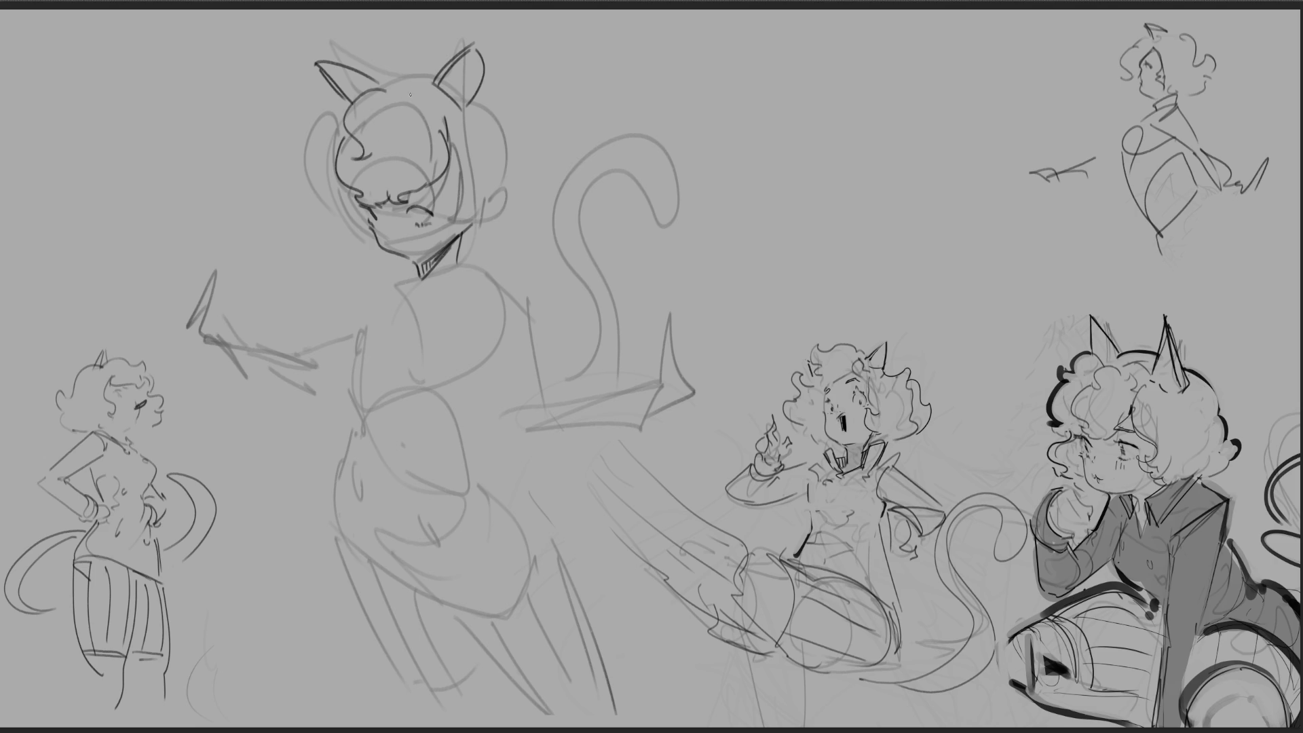
mouse_move(388, 98)
mouse_down()
mouse_move(384, 131)
mouse_move(406, 146)
mouse_move(429, 131)
mouse_move(424, 147)
mouse_up()
mouse_move(391, 89)
mouse_down()
mouse_move(427, 76)
mouse_move(505, 183)
mouse_up()
mouse_move(450, 147)
mouse_down()
mouse_move(445, 212)
mouse_move(458, 239)
mouse_move(493, 228)
mouse_up()
drag(490, 230, 510, 217)
mouse_move(510, 141)
mouse_down()
mouse_move(522, 202)
mouse_move(511, 218)
mouse_up()
mouse_move(348, 104)
mouse_down()
mouse_move(318, 175)
mouse_move(336, 219)
mouse_move(369, 240)
mouse_up()
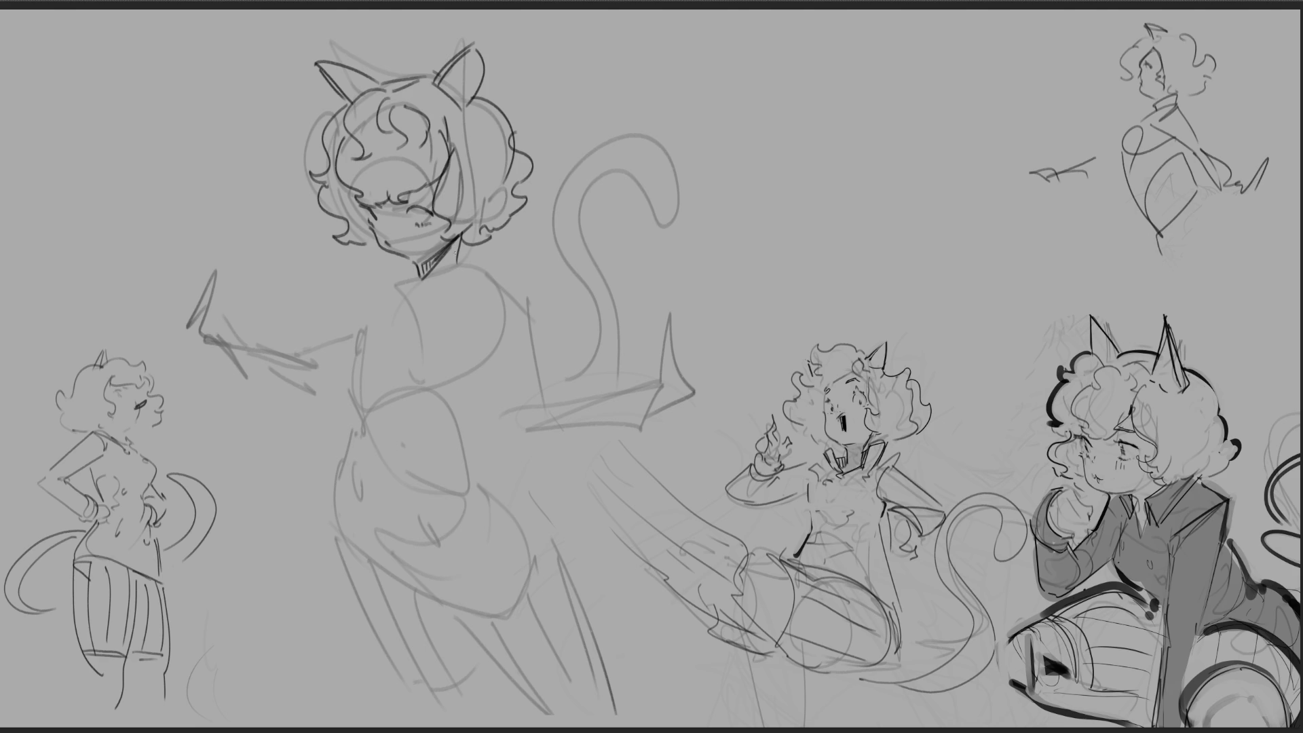
mouse_move(463, 246)
mouse_down()
mouse_move(421, 297)
mouse_move(432, 309)
mouse_move(422, 296)
mouse_move(434, 298)
mouse_move(393, 306)
mouse_up()
mouse_move(416, 265)
mouse_down()
mouse_move(421, 296)
mouse_move(402, 307)
mouse_up()
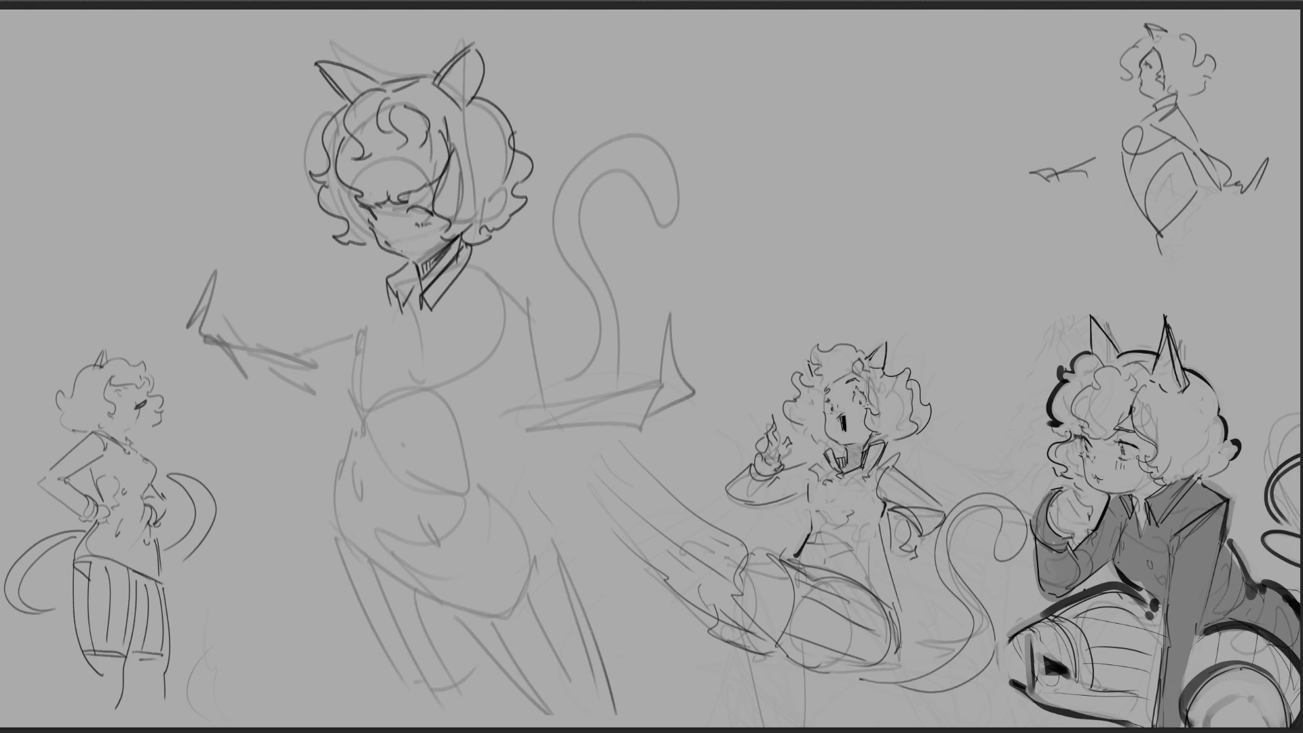
Step: Hatch under the big cat-girl's chin and draw a round button on the coat chest
drag(410, 260, 445, 240)
key(ctrl+z)
Step: Draw the coat's left and right shoulder lines, undoing failed strokes
key(ctrl+z)
mouse_move(420, 355)
mouse_down()
mouse_move(416, 386)
mouse_move(429, 358)
mouse_up()
drag(349, 364, 360, 349)
drag(372, 294, 357, 337)
mouse_move(370, 305)
mouse_down()
mouse_move(384, 277)
mouse_move(350, 360)
mouse_move(387, 283)
mouse_up()
key(ctrl+z)
mouse_move(480, 261)
mouse_down()
mouse_move(501, 276)
mouse_move(474, 350)
mouse_up()
mouse_move(516, 273)
mouse_down()
mouse_move(526, 301)
mouse_move(471, 370)
mouse_up()
key(ctrl+z)
key(ctrl+z)
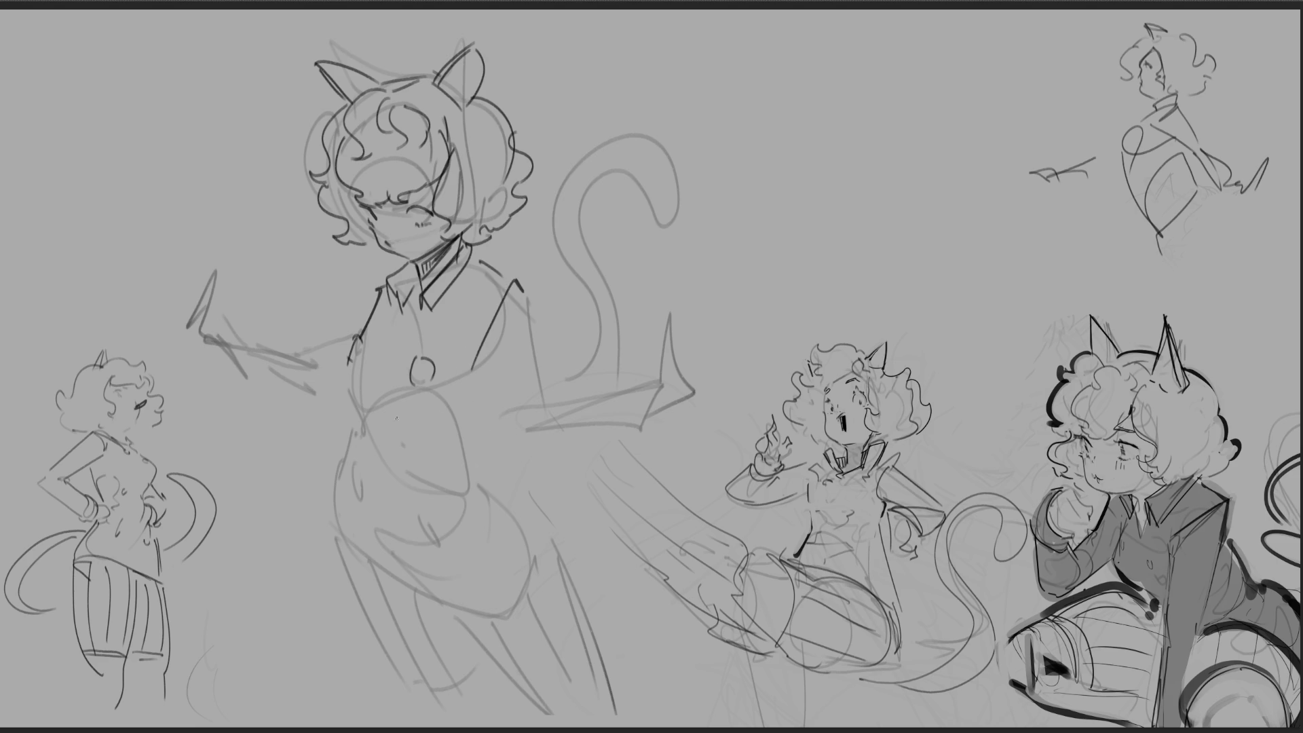
Step: Draw the coat's front opening lines and an oval button
mouse_move(343, 376)
mouse_down()
mouse_move(364, 411)
mouse_move(415, 422)
mouse_move(398, 441)
mouse_move(397, 428)
mouse_move(410, 431)
mouse_move(383, 435)
mouse_up()
key(ctrl+z)
key(ctrl+z)
key(ctrl+z)
key(ctrl+z)
mouse_move(358, 430)
mouse_down()
mouse_move(362, 449)
mouse_move(420, 468)
mouse_up()
Step: Add two oval buttons, the coat's left edge, a diagonal skirt line, a curved hem and a sleeve line
drag(344, 480, 344, 478)
drag(429, 521, 451, 526)
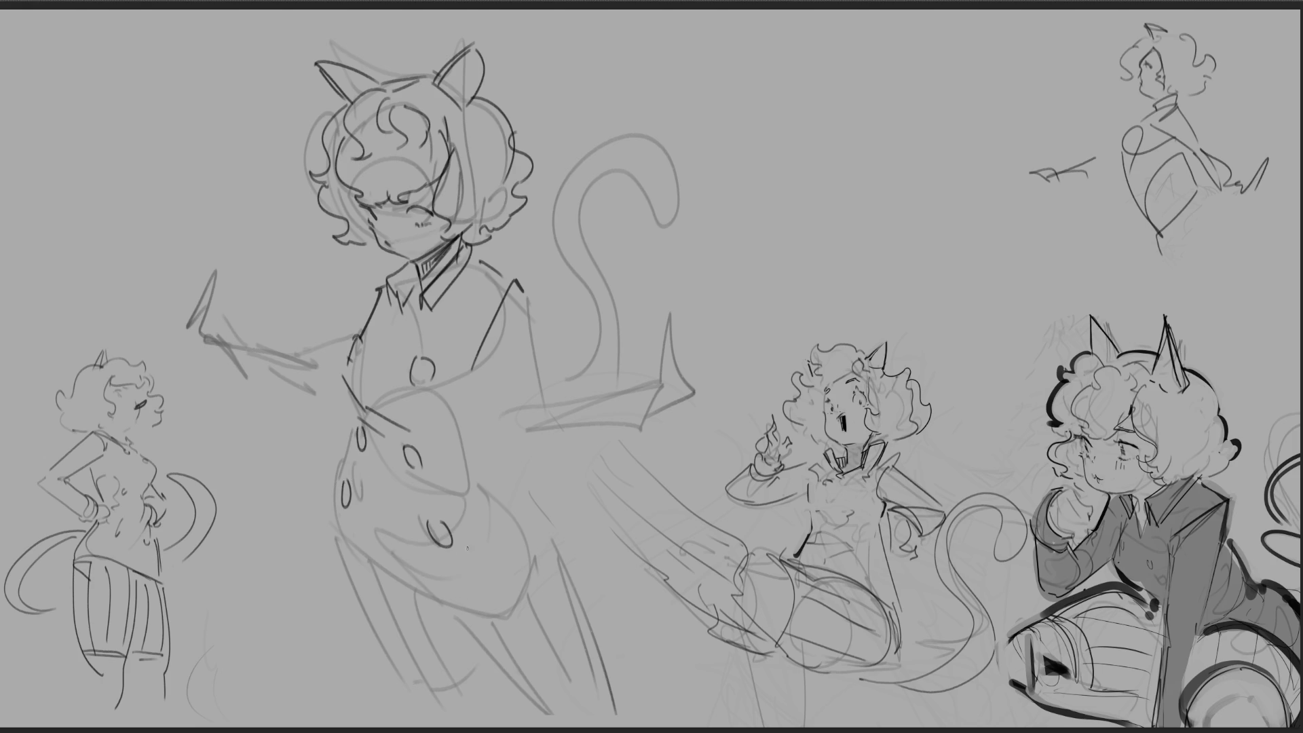
mouse_move(359, 411)
mouse_down()
mouse_move(356, 451)
mouse_move(328, 499)
mouse_move(343, 561)
mouse_move(481, 638)
mouse_up()
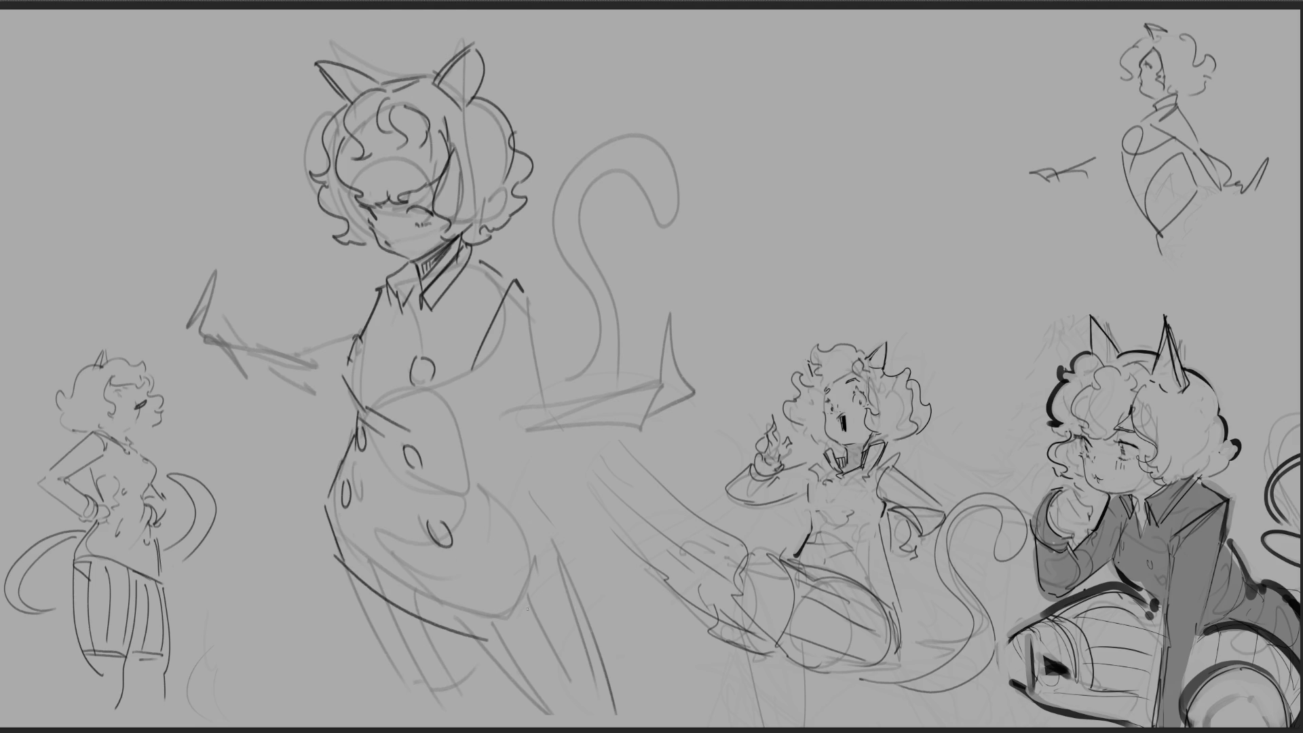
mouse_move(351, 547)
mouse_down()
mouse_move(438, 604)
mouse_move(454, 593)
mouse_up()
drag(490, 641, 576, 554)
mouse_move(518, 292)
mouse_down()
mouse_move(491, 347)
mouse_move(517, 456)
mouse_move(544, 394)
mouse_move(472, 456)
mouse_move(488, 486)
mouse_move(565, 538)
mouse_up()
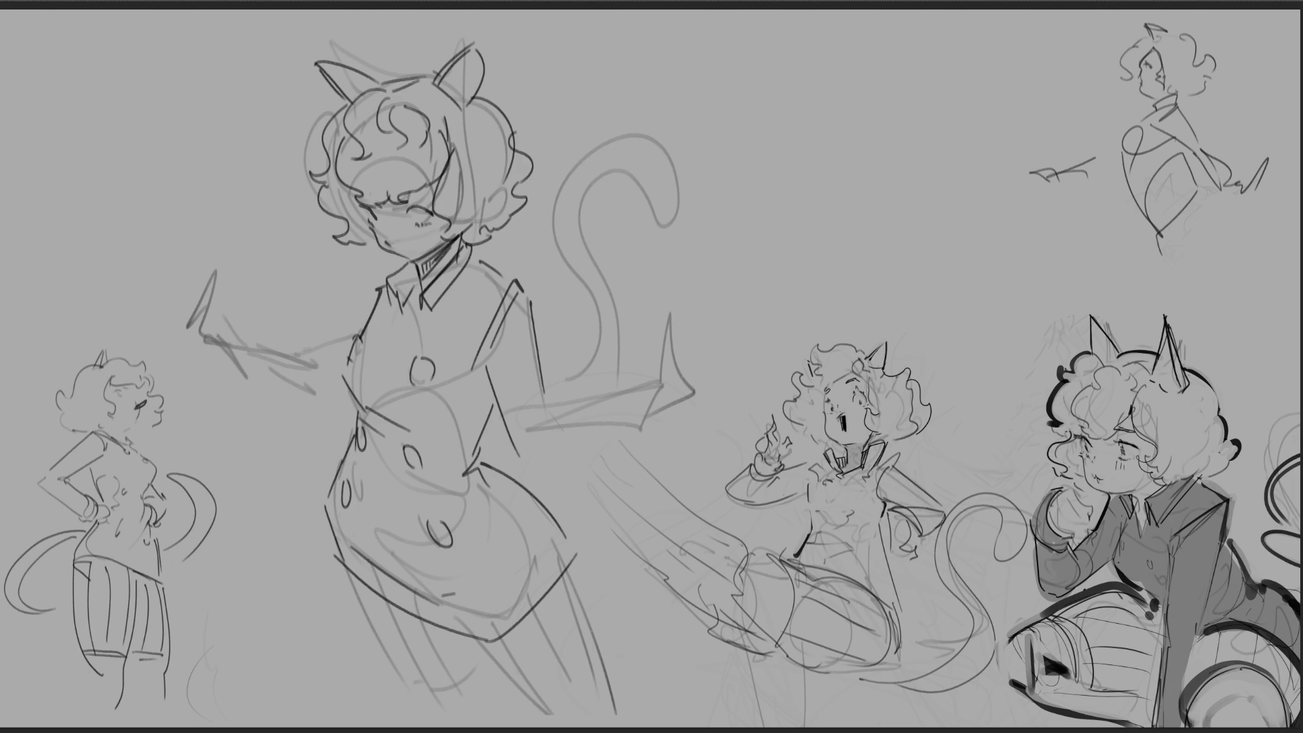
Step: Draw stocking stripes down both legs, redrawing the ones that went wrong
drag(456, 633, 564, 715)
drag(581, 559, 614, 707)
key(ctrl+z)
key(ctrl+z)
drag(457, 634, 558, 724)
drag(577, 557, 622, 703)
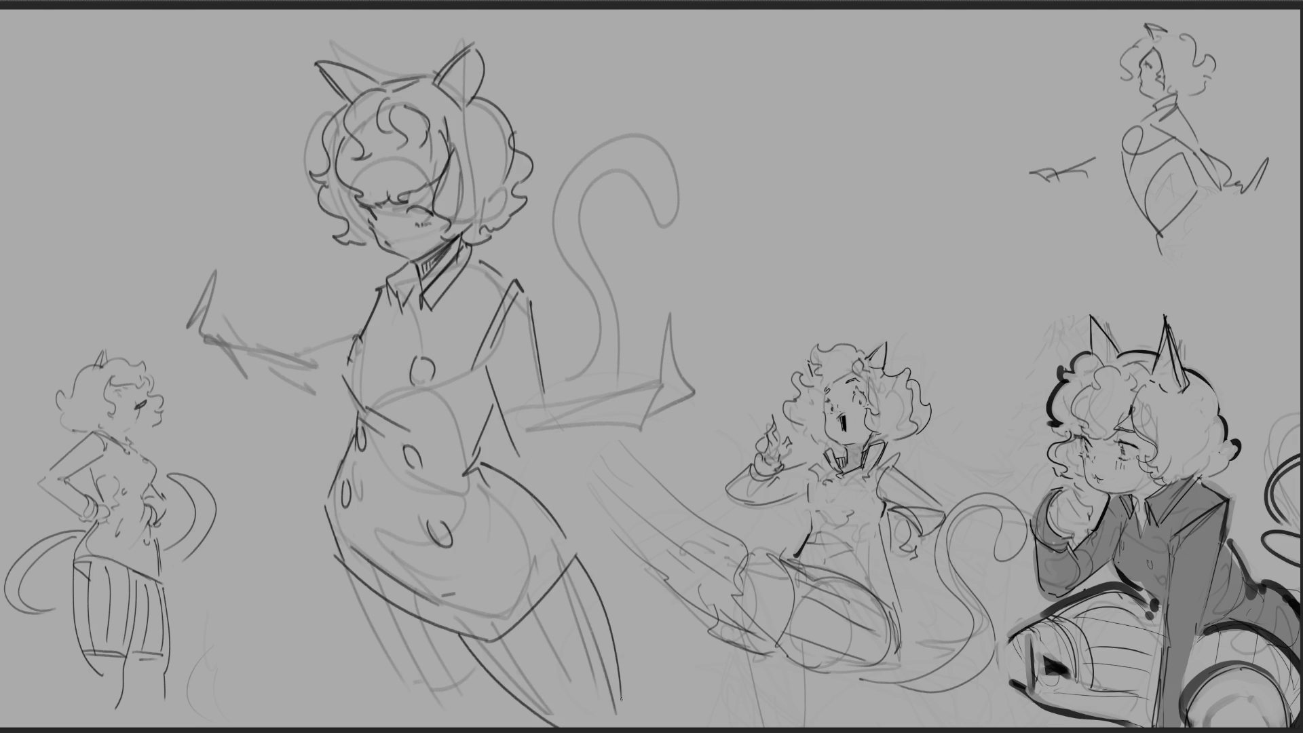
drag(338, 567, 448, 718)
key(ctrl+z)
mouse_move(341, 567)
mouse_down()
mouse_move(433, 701)
mouse_move(494, 718)
mouse_up()
Step: Close off the bottom of the right leg and add more stripes on it
drag(616, 697, 547, 728)
key(ctrl+z)
drag(621, 698, 611, 725)
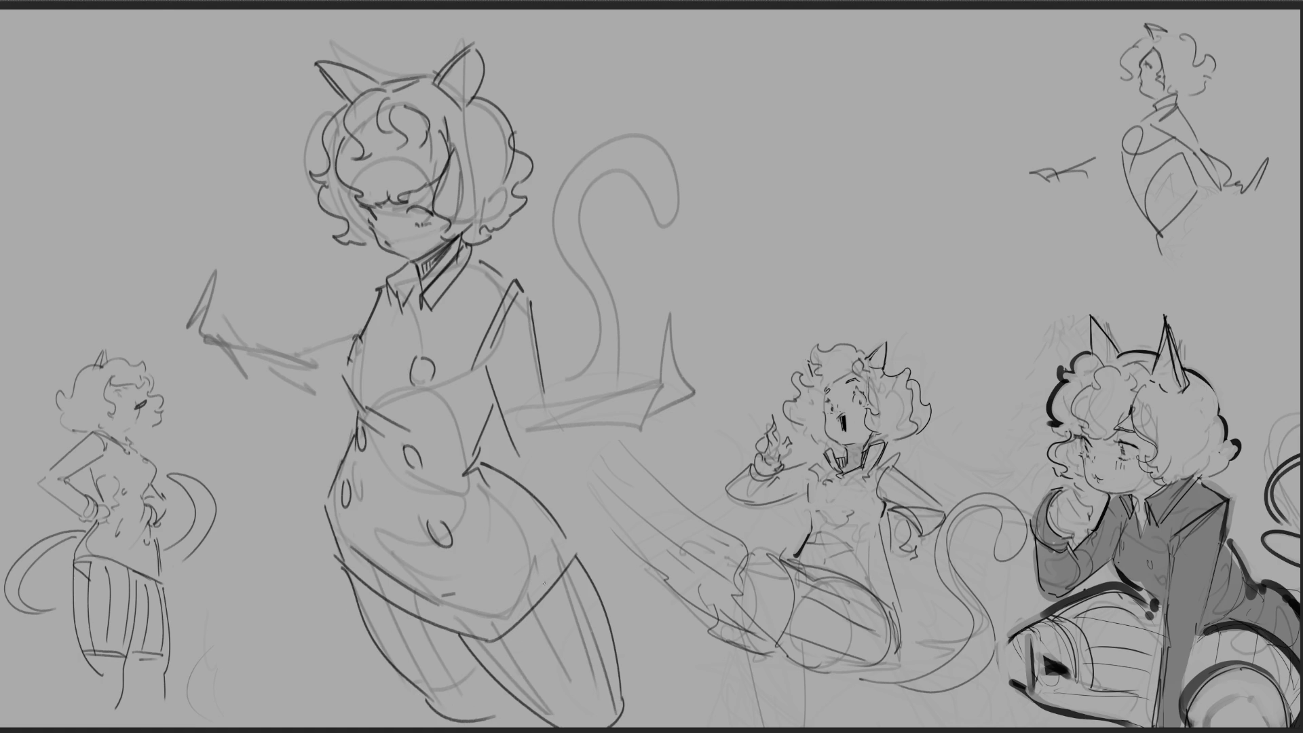
drag(487, 644, 568, 714)
key(ctrl+z)
drag(492, 645, 570, 724)
drag(533, 613, 595, 726)
drag(576, 578, 616, 695)
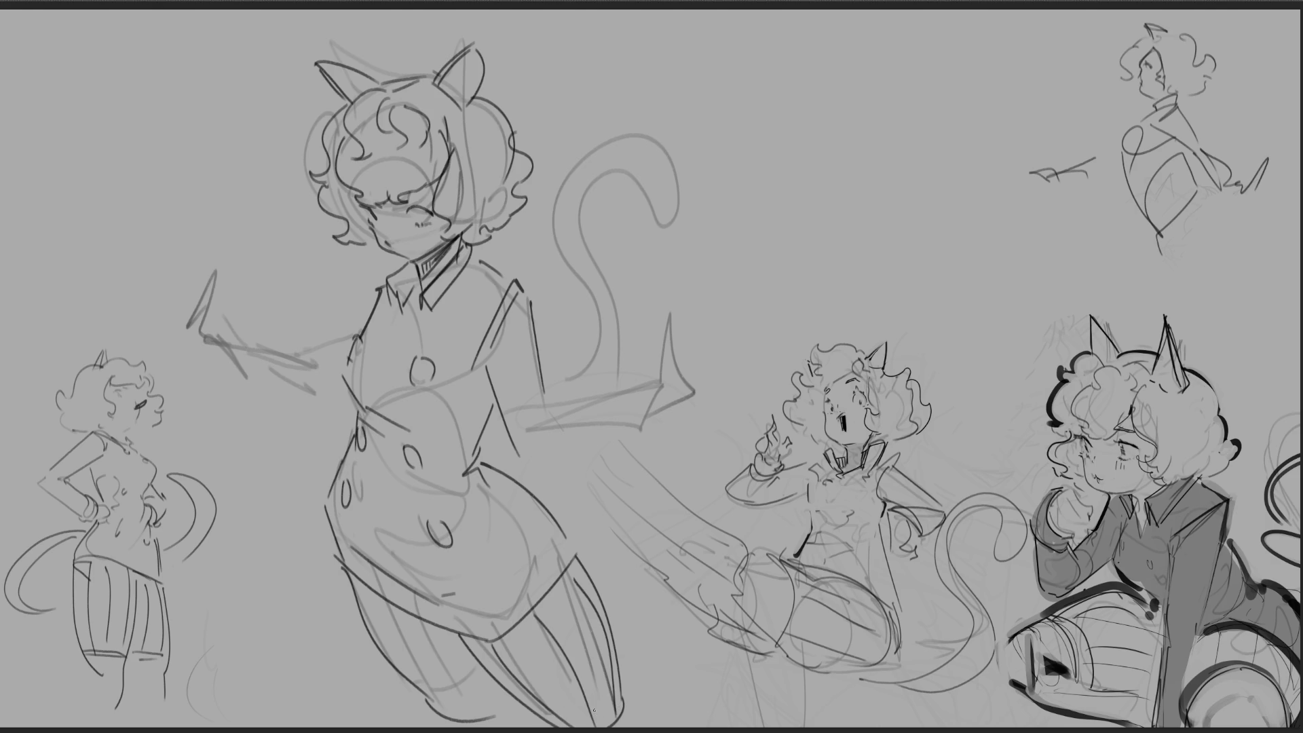
Step: Add stripes on the left leg, then lasso the lower body
drag(373, 593, 468, 716)
mouse_move(415, 616)
mouse_down()
mouse_move(471, 711)
mouse_move(497, 707)
mouse_up()
key(ctrl+z)
key(ctrl+z)
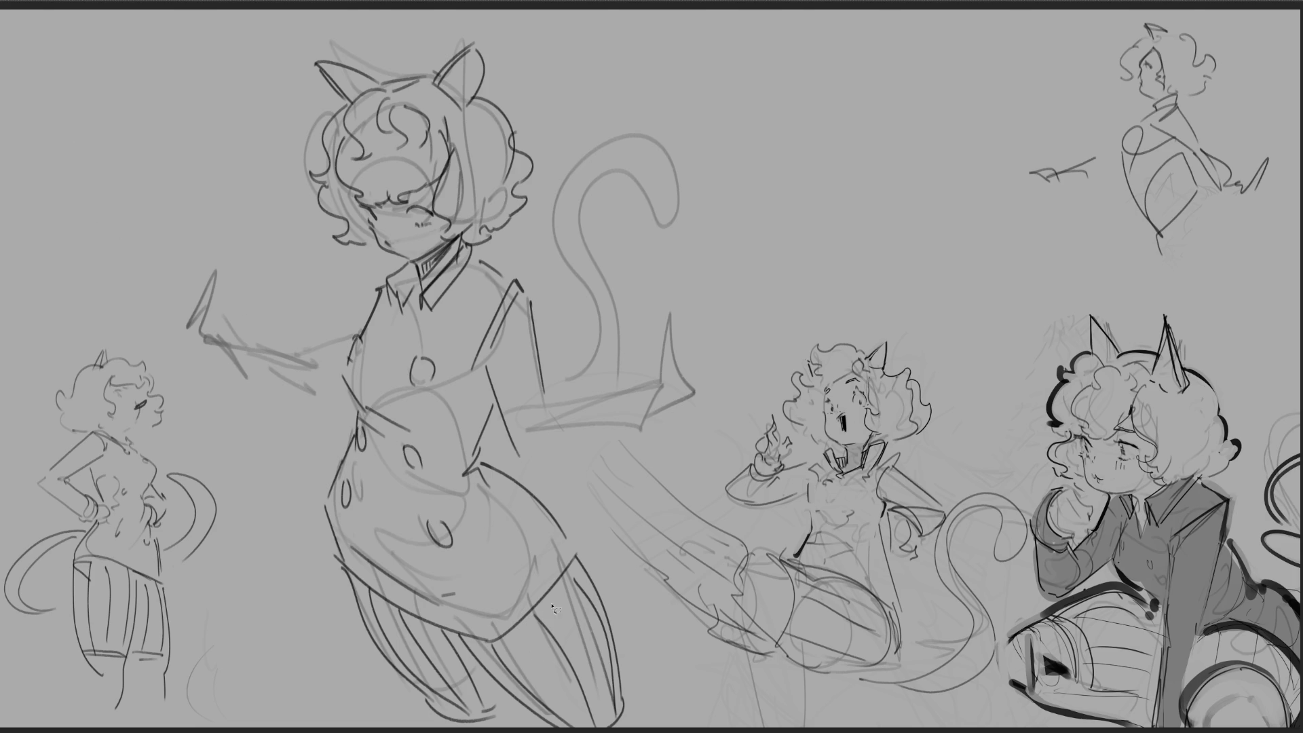
mouse_move(645, 702)
mouse_down()
mouse_move(582, 522)
mouse_move(517, 470)
mouse_move(478, 466)
mouse_move(476, 504)
mouse_move(360, 461)
mouse_move(344, 413)
mouse_move(311, 727)
mouse_up()
Step: Free-transform the lassoed lower body slightly narrower and shorter, then deselect
key(ctrl+t)
mouse_move(714, 567)
mouse_down()
mouse_move(673, 565)
mouse_move(683, 572)
mouse_up()
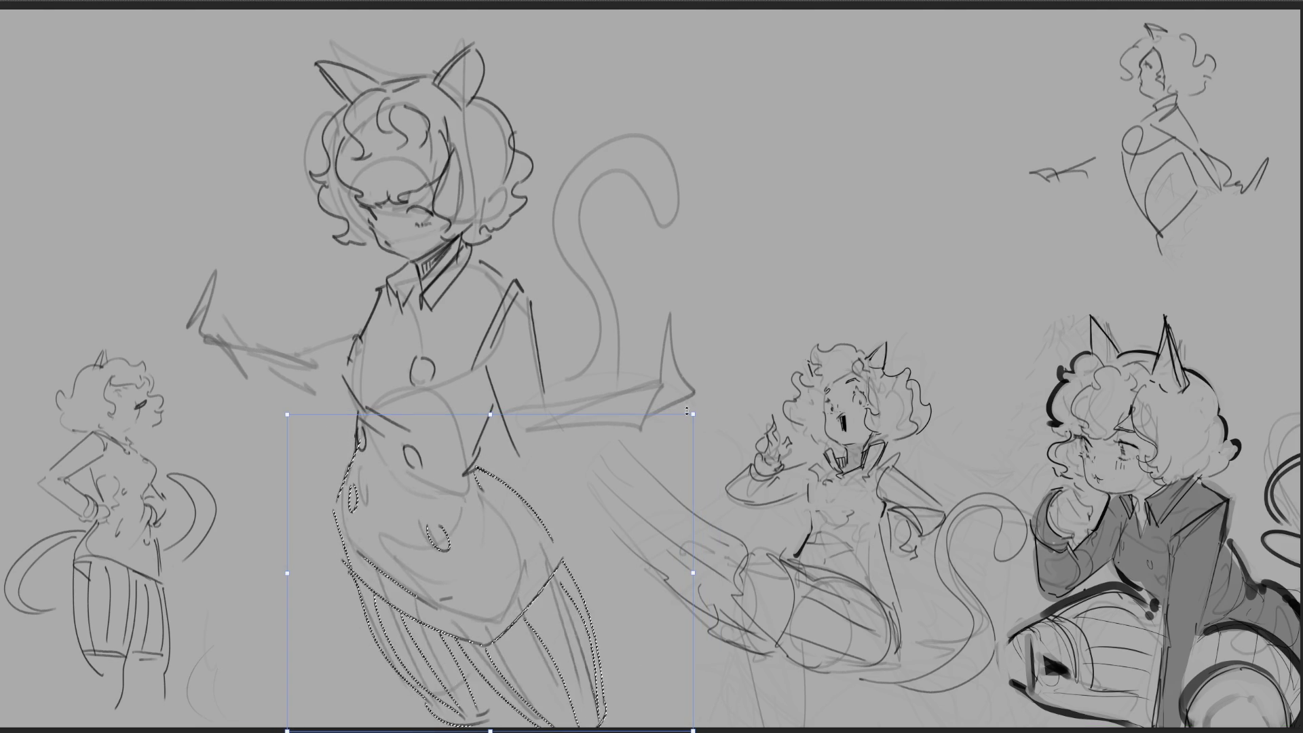
drag(687, 427, 634, 475)
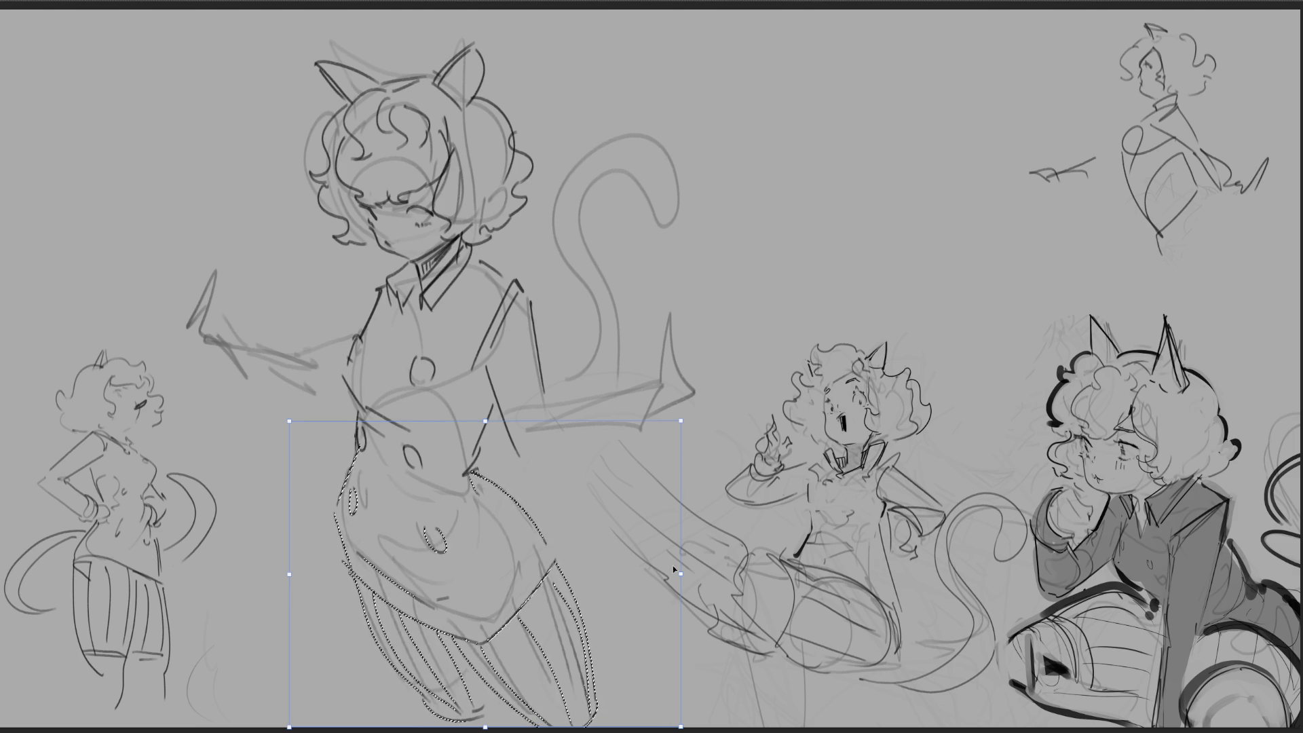
drag(683, 574, 671, 569)
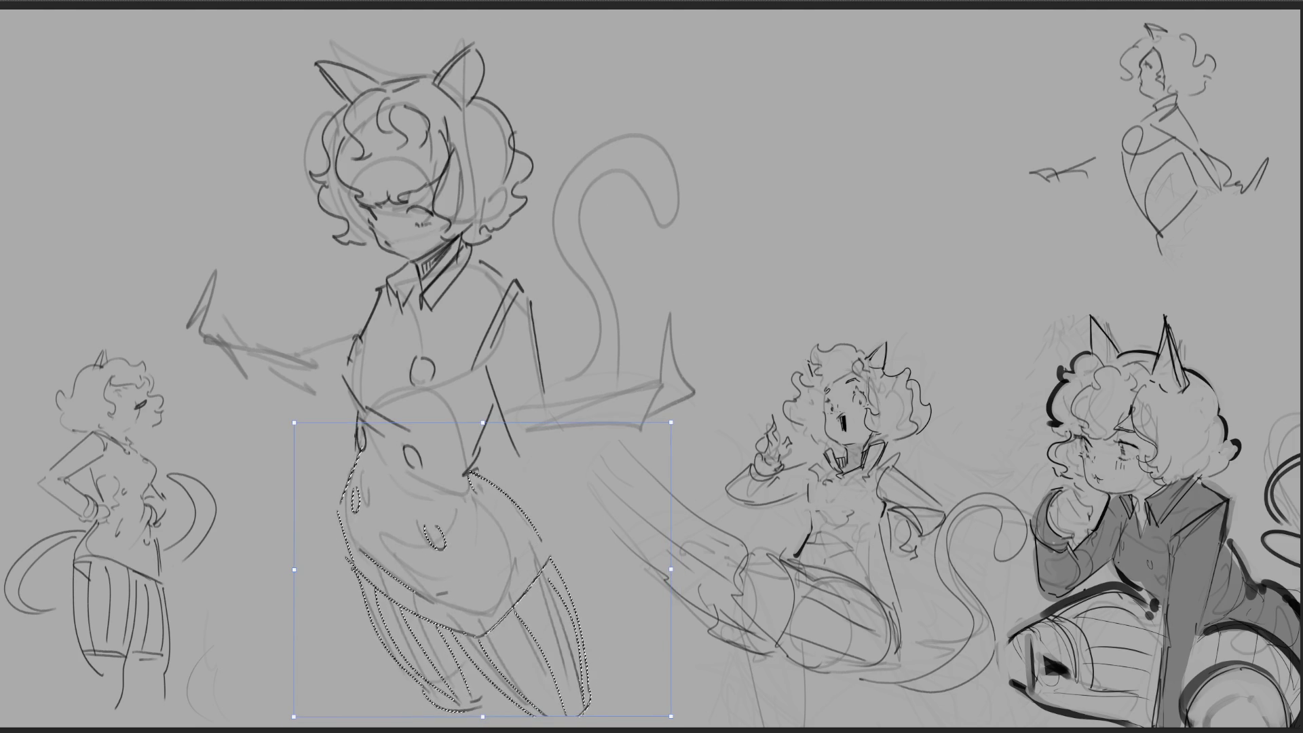
key(Return)
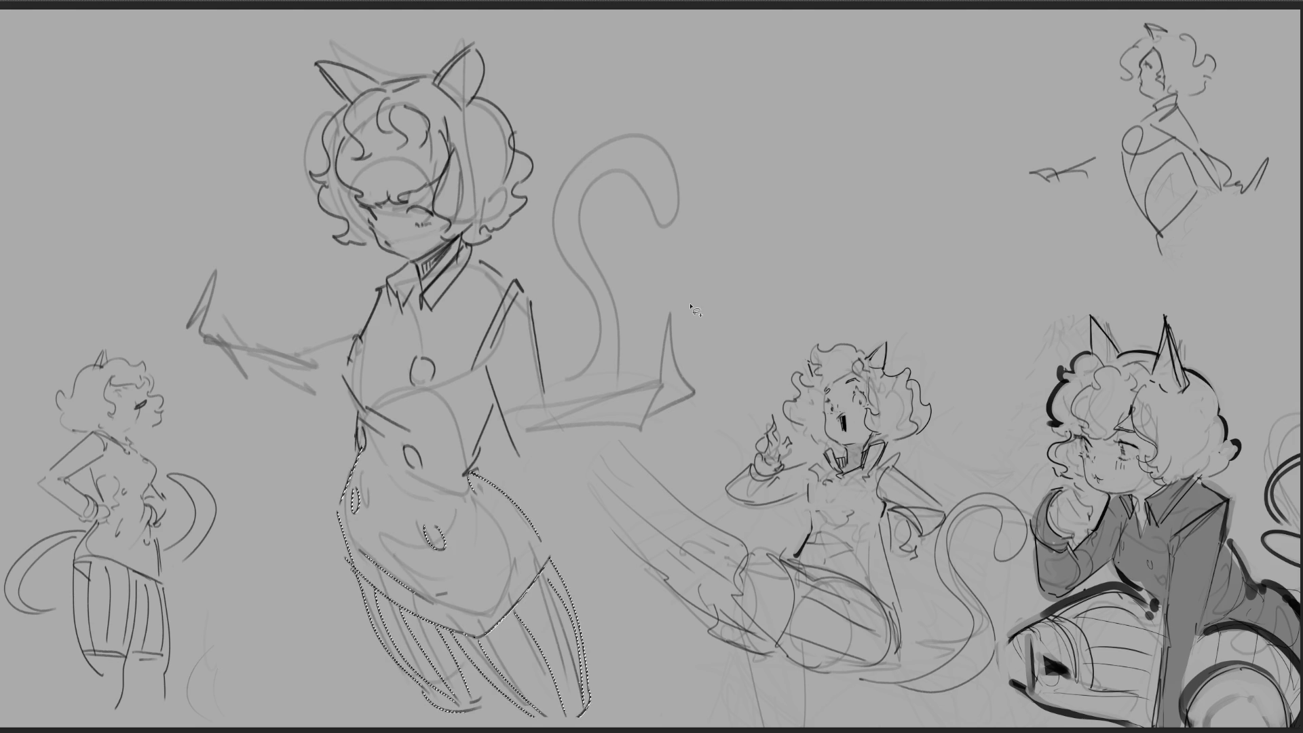
key(ctrl+d)
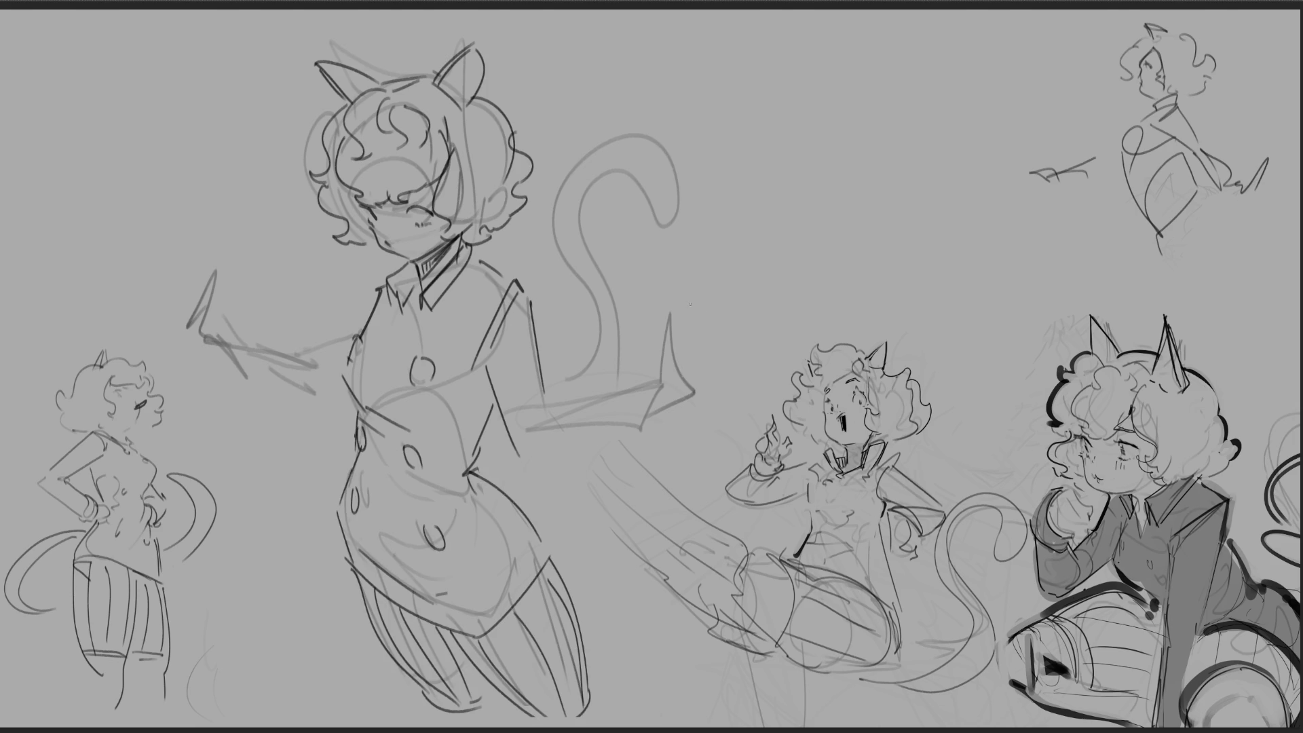
Step: Draw a line on the torso's right side, redoing the first attempt
drag(492, 406, 470, 469)
key(ctrl+z)
drag(492, 405, 461, 456)
Step: Sketch trial arm and hand strokes beside the tail, then undo them
drag(588, 357, 650, 432)
mouse_move(588, 353)
mouse_down()
mouse_move(619, 358)
mouse_move(571, 375)
mouse_move(644, 453)
mouse_move(659, 435)
mouse_up()
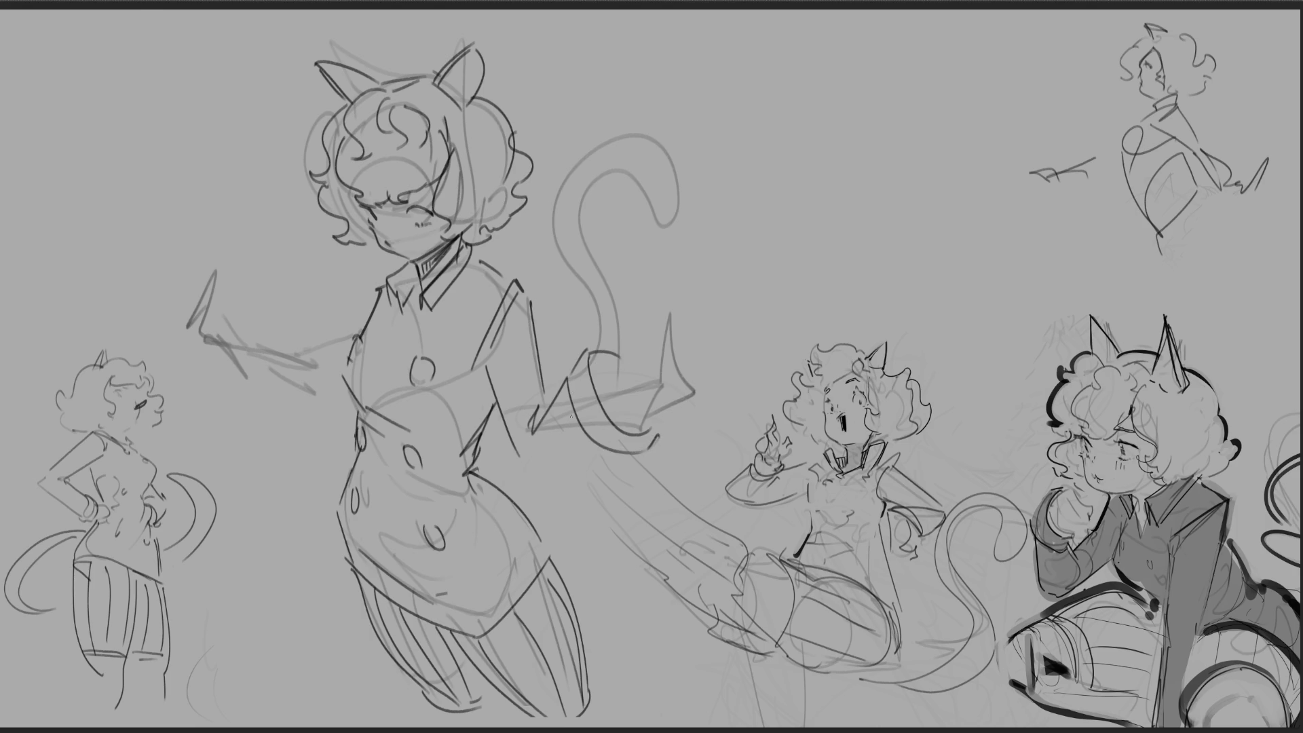
mouse_move(548, 401)
mouse_down()
mouse_move(536, 422)
mouse_move(544, 415)
mouse_up()
drag(531, 471, 591, 456)
drag(602, 372, 646, 359)
drag(615, 422, 683, 406)
mouse_move(644, 304)
mouse_down()
mouse_move(645, 395)
mouse_move(682, 385)
mouse_up()
mouse_move(666, 283)
mouse_down()
mouse_move(706, 375)
mouse_move(720, 346)
mouse_move(702, 388)
mouse_up()
drag(651, 341, 665, 349)
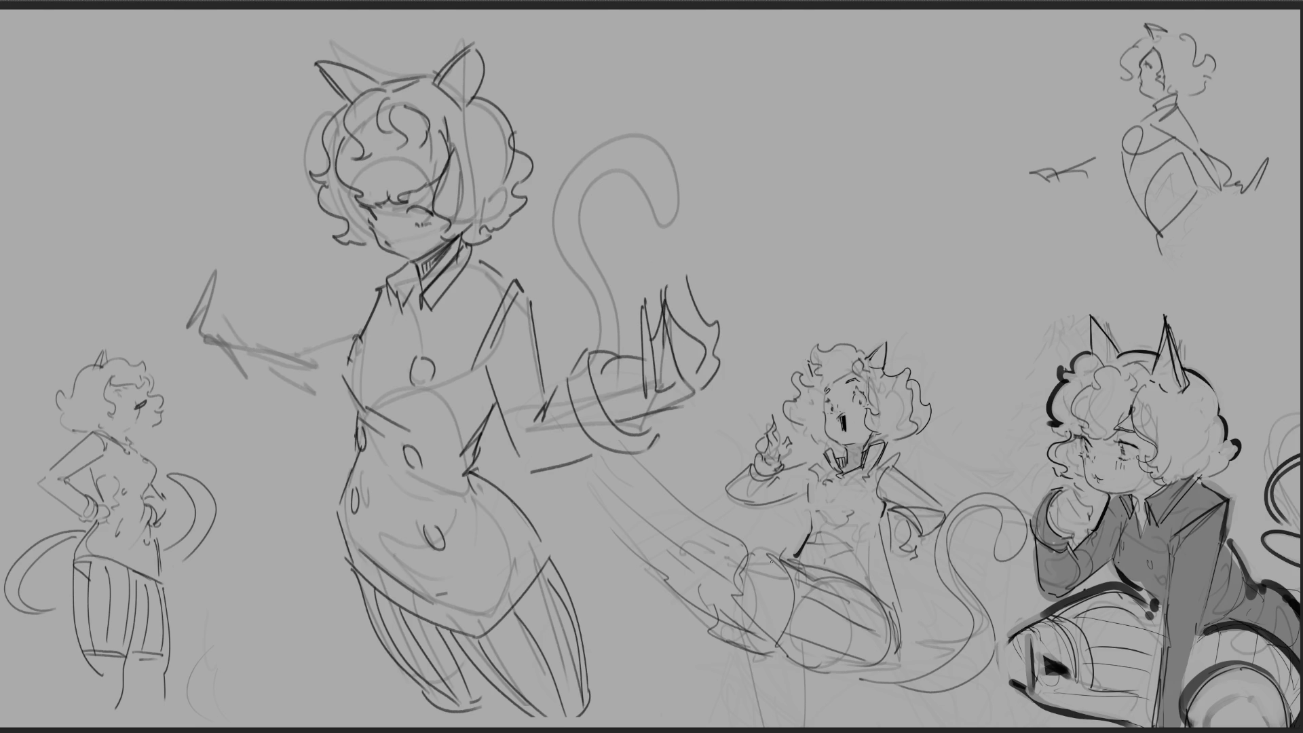
key(ctrl+z)
key(ctrl+z)
key(ctrl+z)
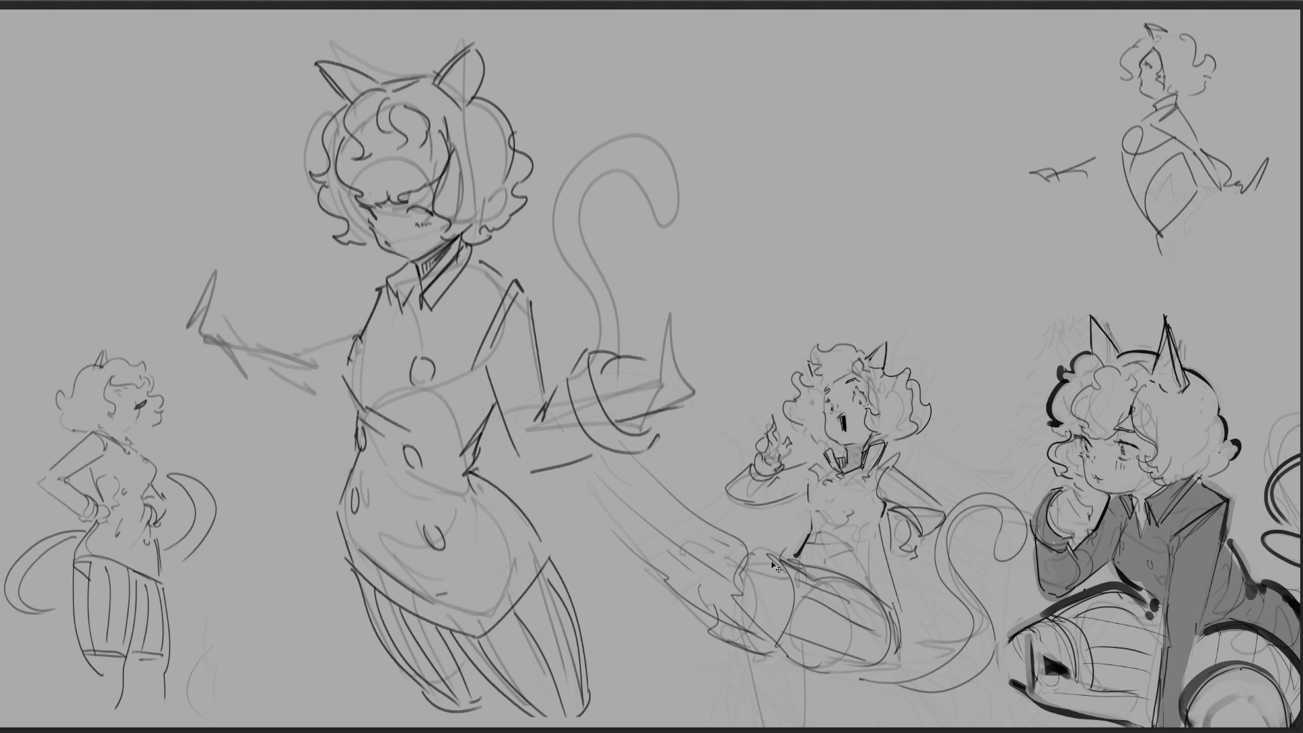
key(ctrl+z)
key(ctrl+z)
key(ctrl+z)
key(ctrl+z)
key(ctrl+z)
key(ctrl+z)
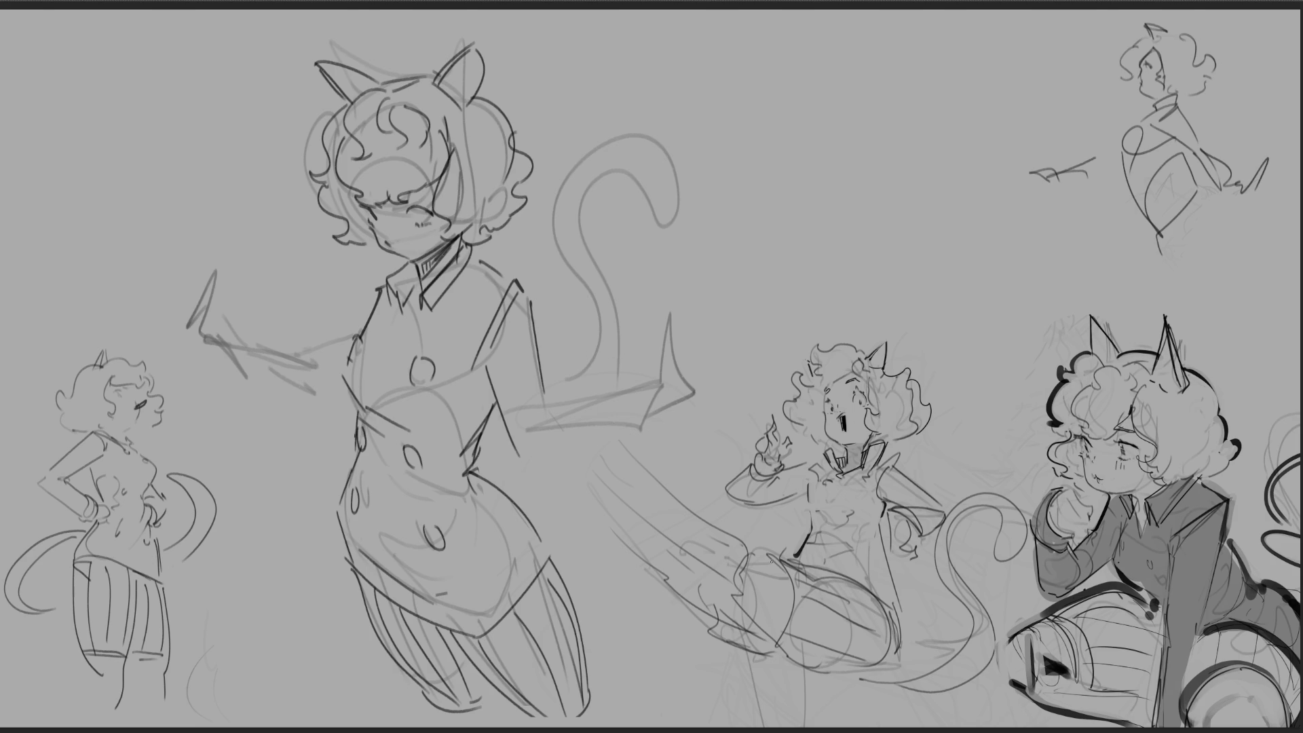
Step: Draw the right forearm sleeve lines and a hatched cuff
mouse_move(606, 378)
mouse_down()
mouse_move(619, 443)
mouse_move(627, 384)
mouse_move(582, 376)
mouse_move(615, 448)
mouse_up()
mouse_move(577, 376)
mouse_down()
mouse_move(533, 418)
mouse_move(591, 452)
mouse_up()
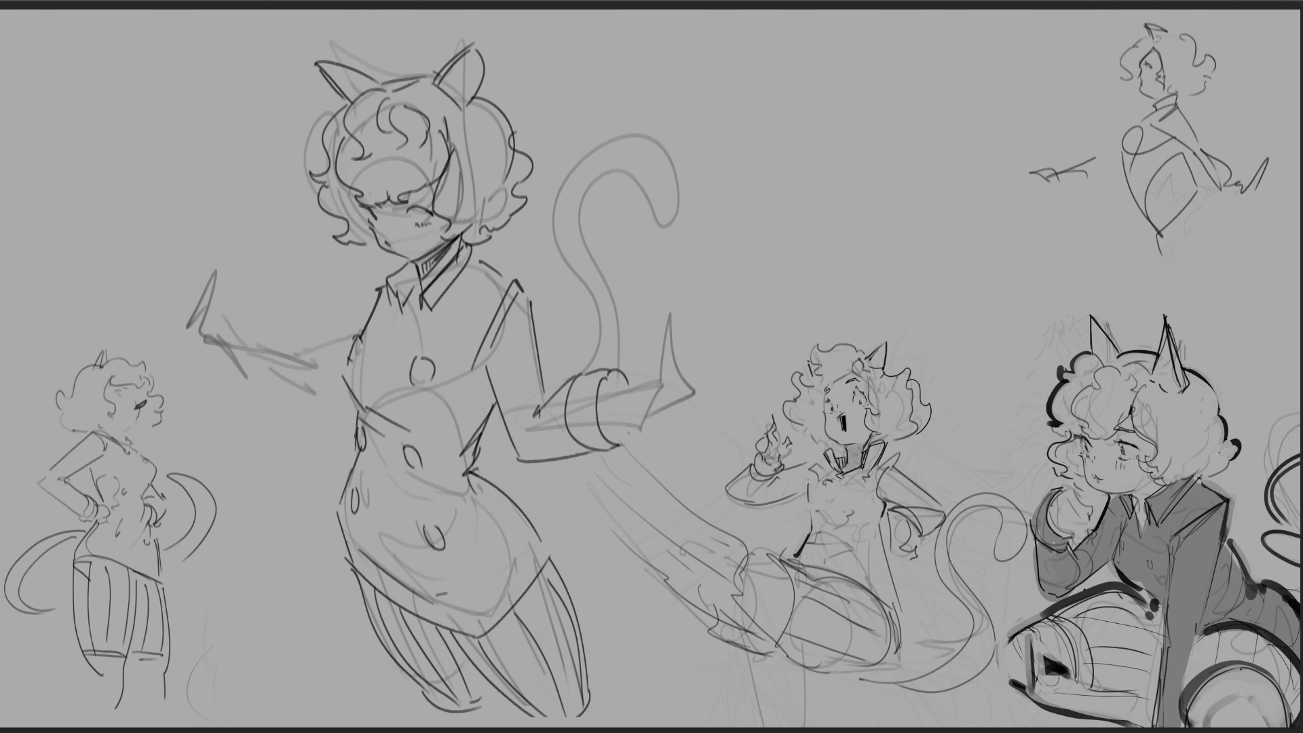
key(ctrl+z)
drag(528, 463, 585, 447)
mouse_move(609, 380)
mouse_down()
mouse_move(645, 390)
mouse_move(638, 430)
mouse_move(615, 439)
mouse_up()
mouse_move(618, 431)
mouse_down()
mouse_move(620, 443)
mouse_move(666, 427)
mouse_up()
Step: Sketch the right hand's base and fingers
drag(665, 368, 671, 429)
mouse_move(682, 342)
mouse_down()
mouse_move(701, 400)
mouse_move(689, 416)
mouse_up()
drag(700, 362, 709, 395)
drag(645, 342, 660, 382)
drag(657, 341, 671, 384)
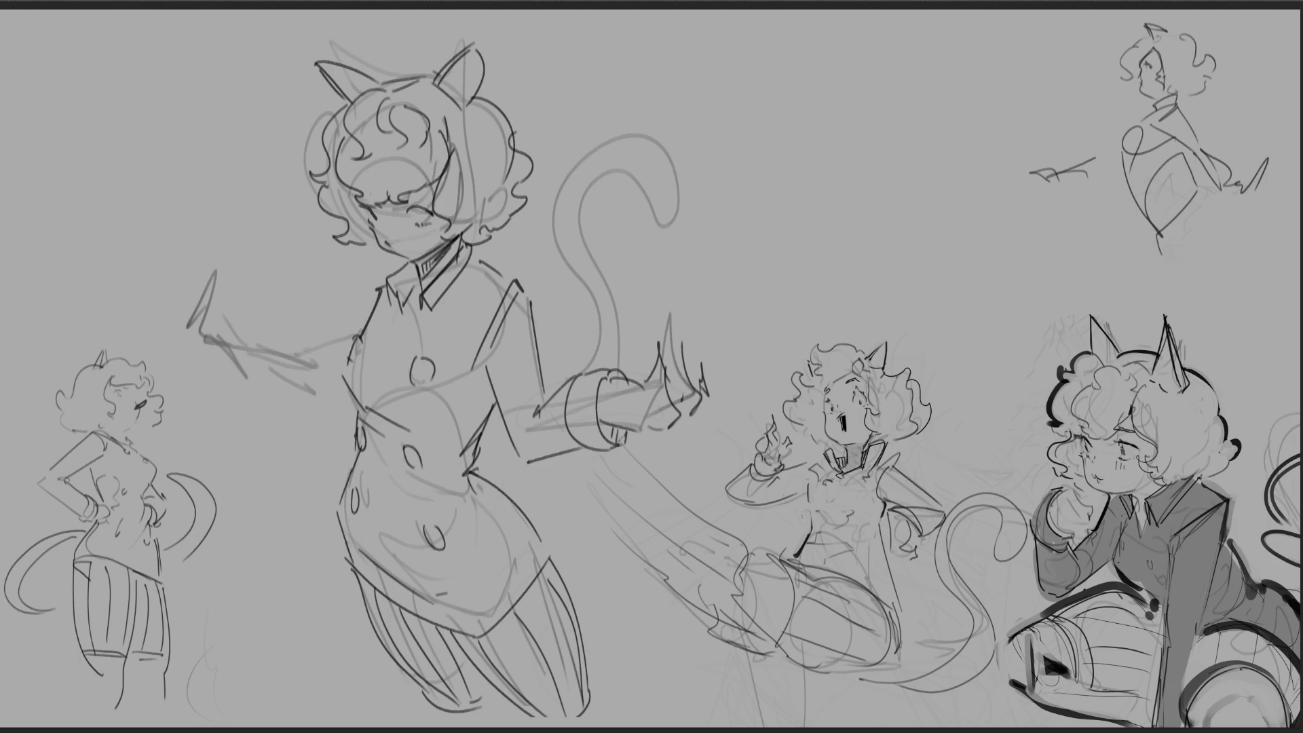
drag(680, 330, 693, 363)
drag(675, 329, 681, 368)
Step: Reinforce the torso's left side and draw the left sleeve with its cuff
drag(381, 280, 359, 334)
drag(251, 339, 253, 384)
mouse_move(278, 342)
mouse_down()
mouse_move(272, 402)
mouse_move(292, 353)
mouse_up()
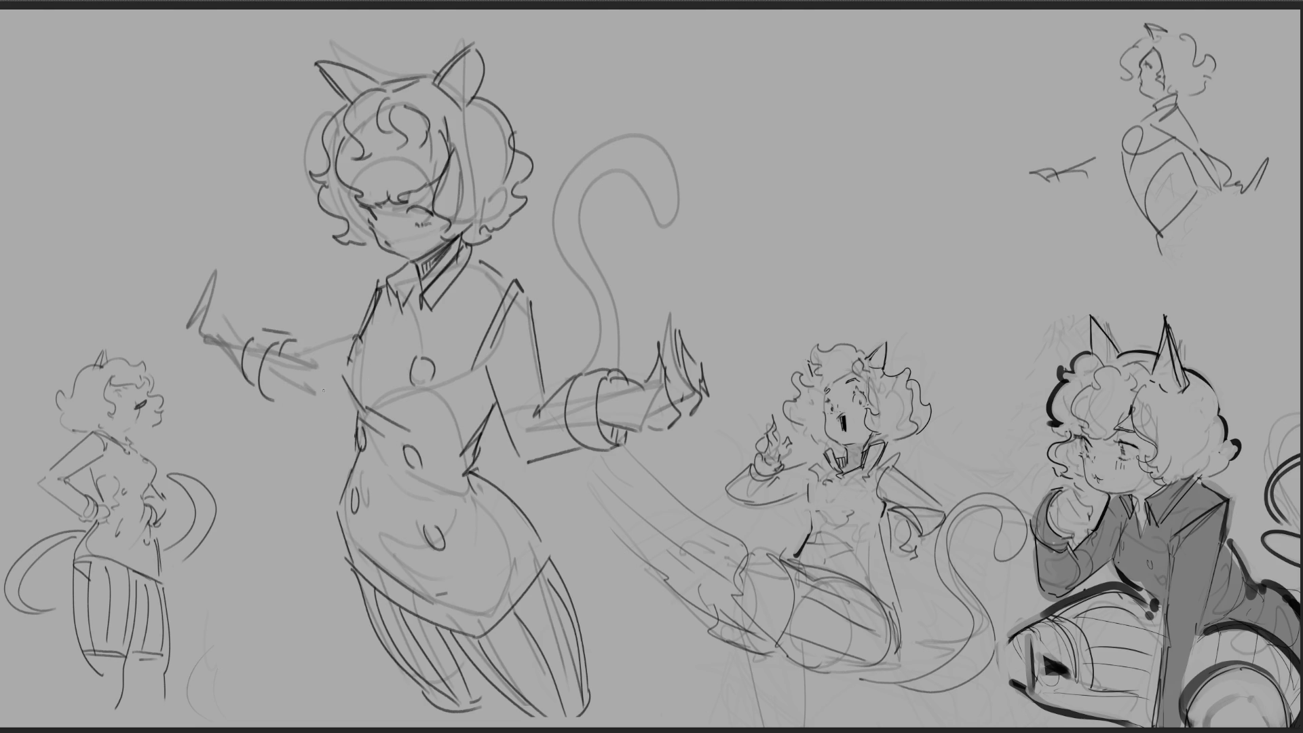
mouse_move(264, 397)
mouse_down()
mouse_move(332, 422)
mouse_move(329, 434)
mouse_up()
key(ctrl+z)
mouse_move(288, 354)
mouse_down()
mouse_move(334, 397)
mouse_move(326, 376)
mouse_up()
key(ctrl+z)
key(ctrl+z)
key(ctrl+z)
mouse_move(330, 374)
mouse_down()
mouse_move(331, 394)
mouse_move(339, 362)
mouse_up()
drag(329, 437, 354, 426)
Step: Lasso the raised left arm, move it up and rotate it slightly, then deselect
mouse_move(140, 231)
mouse_down()
mouse_move(352, 352)
mouse_move(351, 443)
mouse_move(148, 275)
mouse_up()
mouse_move(375, 353)
mouse_down()
mouse_move(339, 389)
mouse_move(348, 358)
mouse_up()
key(ctrl+t)
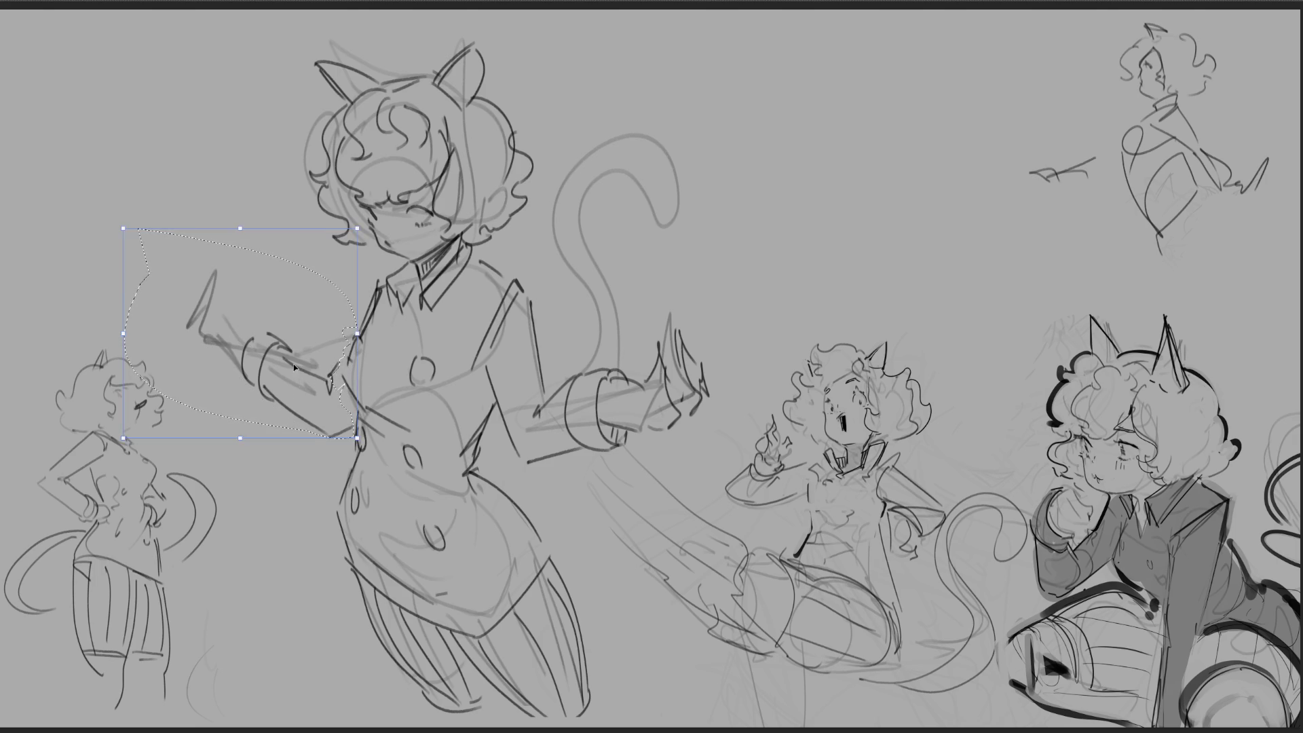
drag(305, 380, 297, 360)
drag(102, 434, 95, 420)
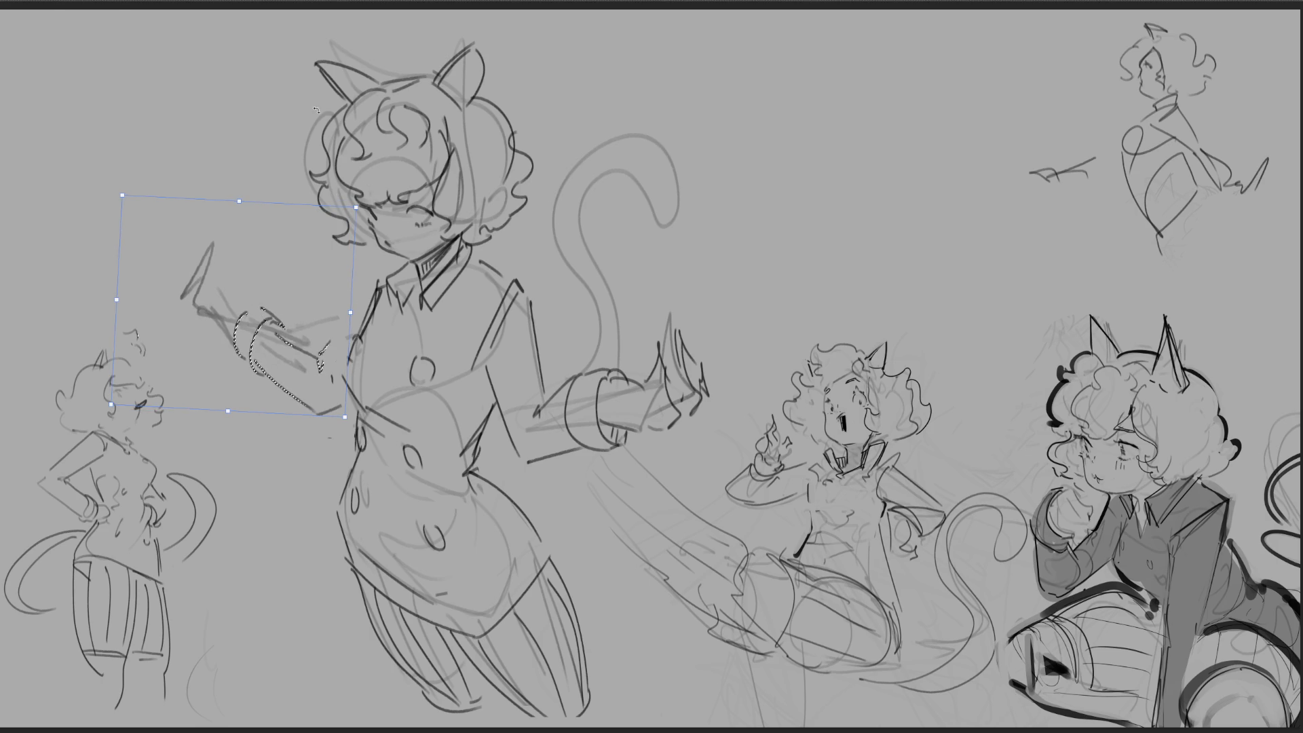
key(Return)
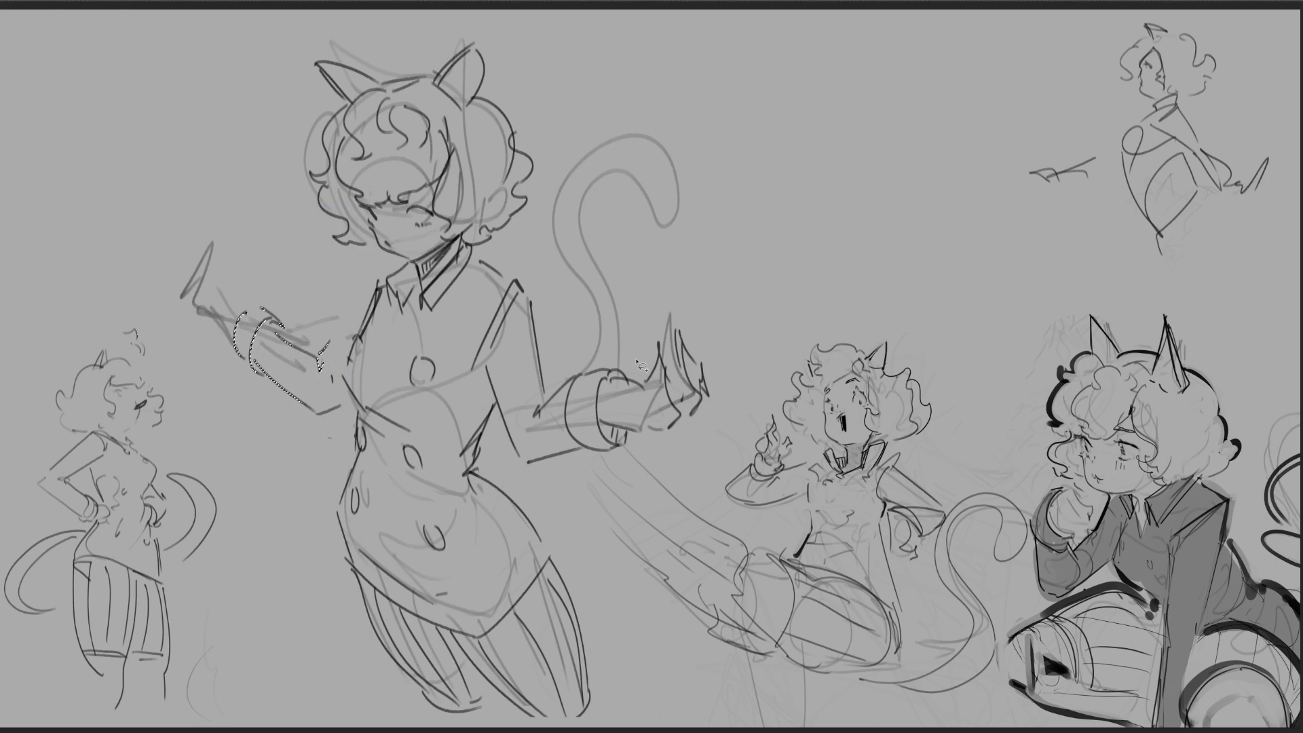
key(ctrl+d)
Step: Add short claw strokes by the raised hand, then undo them
drag(207, 313, 219, 322)
mouse_move(246, 272)
mouse_down()
mouse_move(246, 289)
mouse_move(220, 255)
mouse_move(192, 299)
mouse_move(199, 287)
mouse_up()
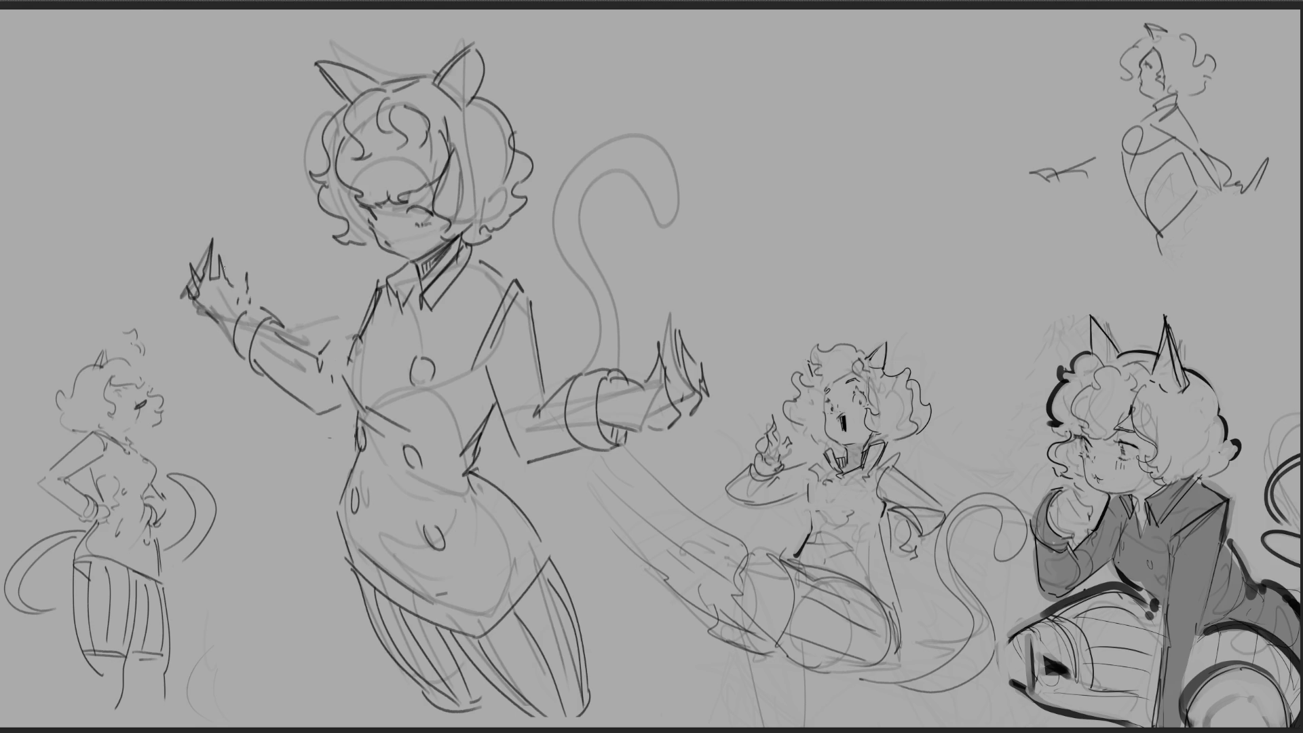
key(ctrl+z)
key(ctrl+z)
key(ctrl+z)
Step: Try a claw at the raised hand, undo it, and add two short torso strokes
mouse_move(187, 296)
mouse_down()
mouse_move(198, 265)
mouse_move(210, 279)
mouse_move(197, 283)
mouse_move(247, 271)
mouse_up()
key(ctrl+z)
key(ctrl+z)
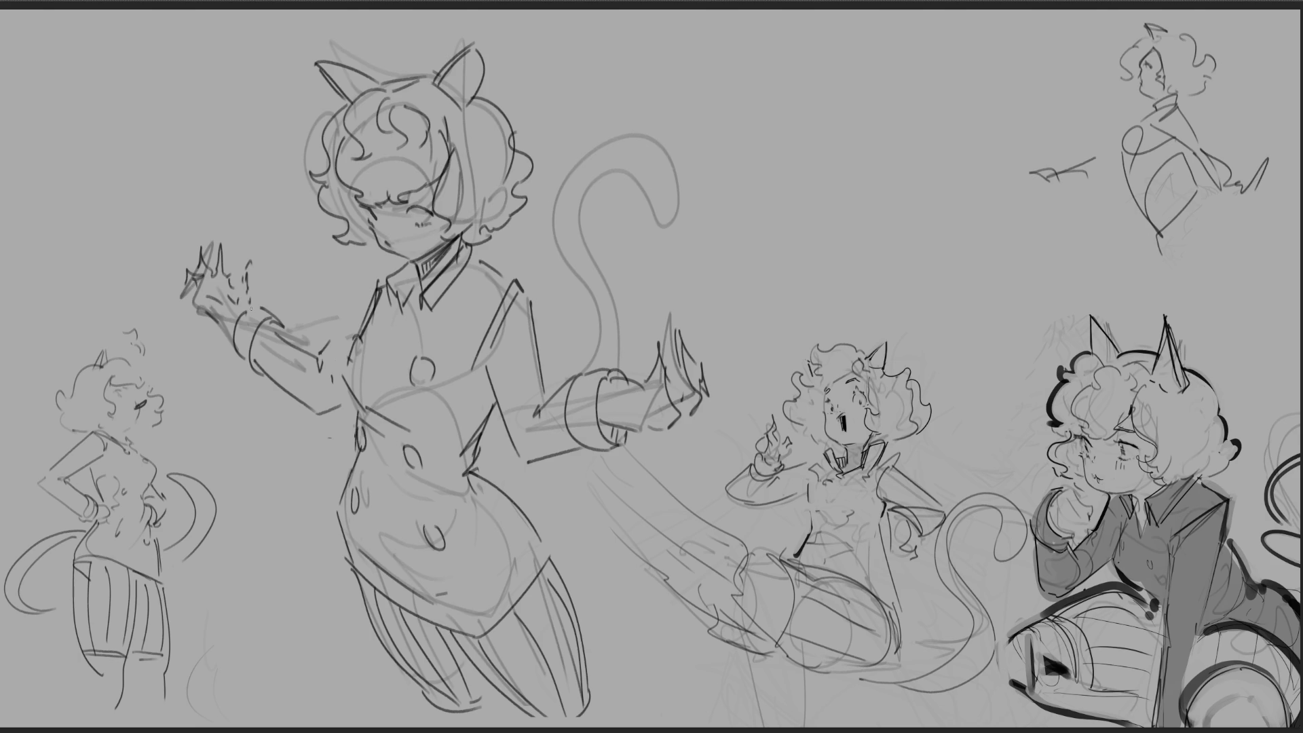
mouse_move(498, 449)
mouse_down()
mouse_move(484, 471)
mouse_move(501, 482)
mouse_up()
Step: Try several curling tail strokes beside the figure, undoing the failed ones
mouse_move(543, 381)
mouse_down()
mouse_move(647, 301)
mouse_move(624, 92)
mouse_move(554, 338)
mouse_up()
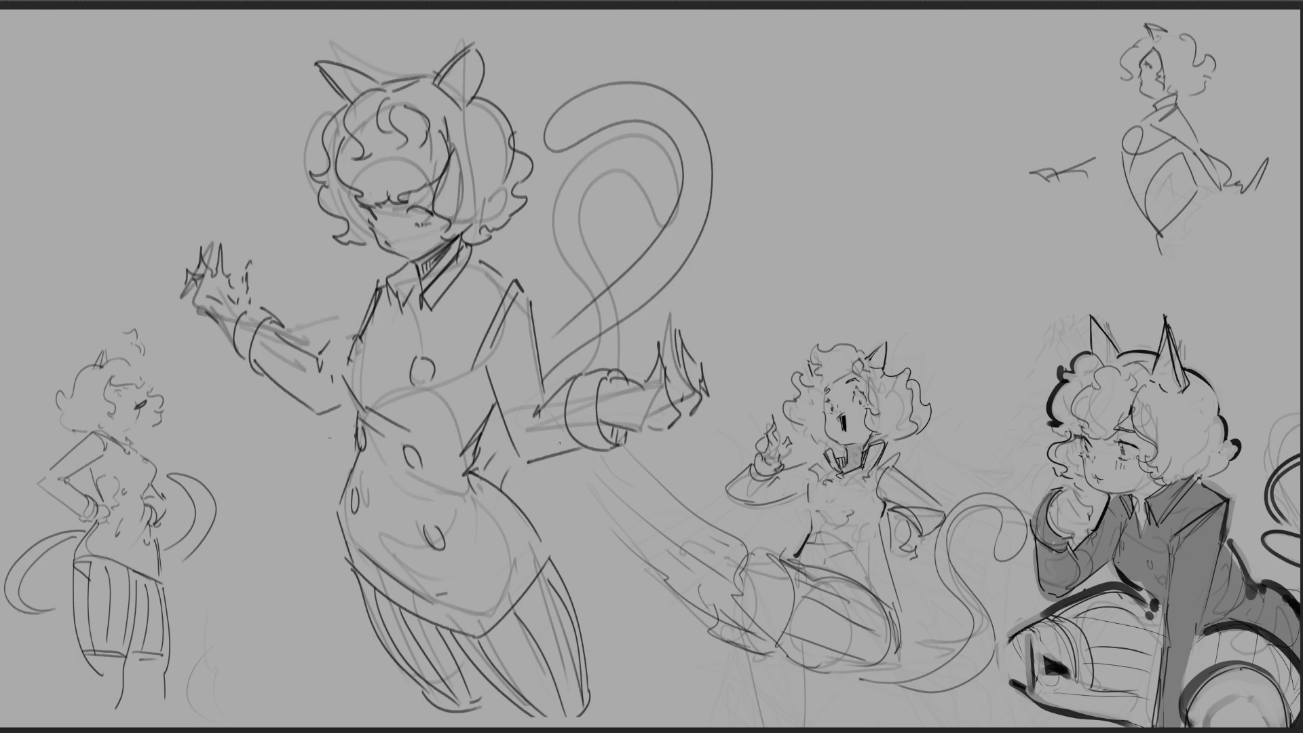
key(ctrl+z)
mouse_move(546, 377)
mouse_down()
mouse_move(569, 358)
mouse_move(549, 182)
mouse_move(637, 112)
mouse_move(592, 306)
mouse_move(601, 363)
mouse_up()
key(ctrl+z)
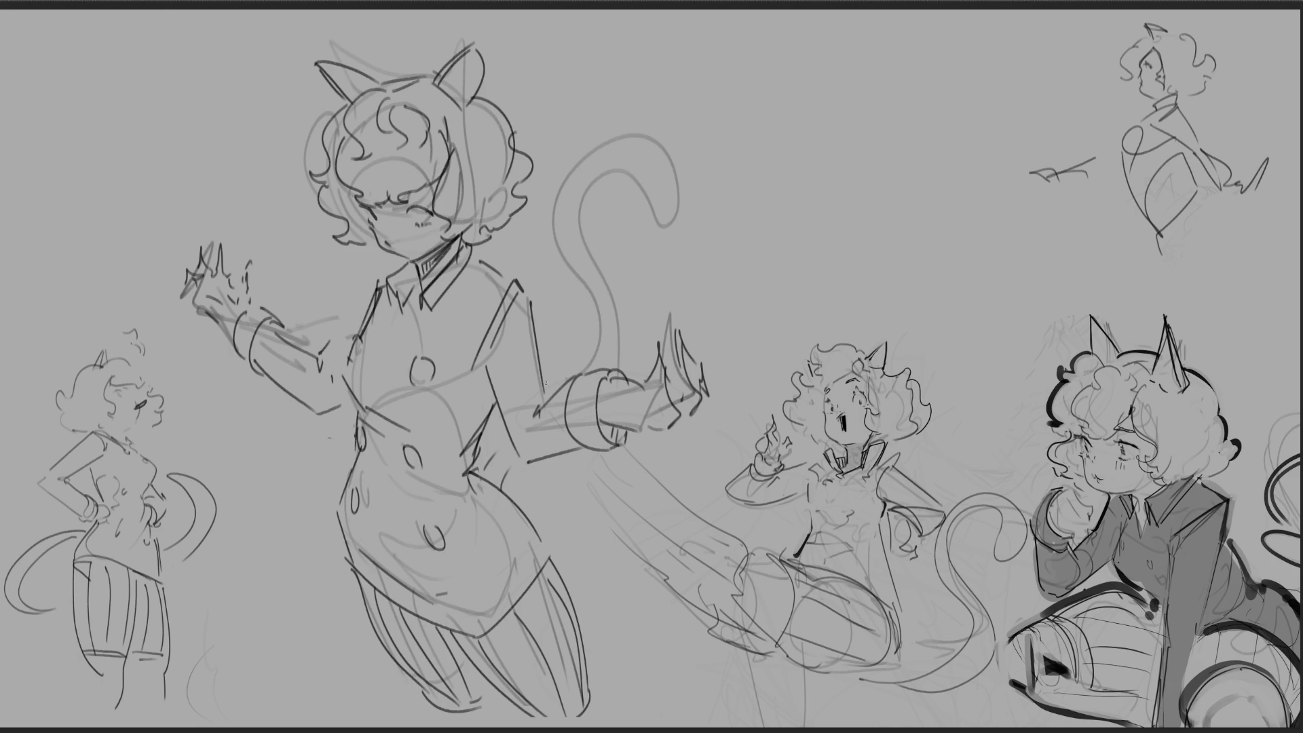
mouse_move(579, 460)
mouse_down()
mouse_move(586, 522)
mouse_move(640, 528)
mouse_move(662, 456)
mouse_up()
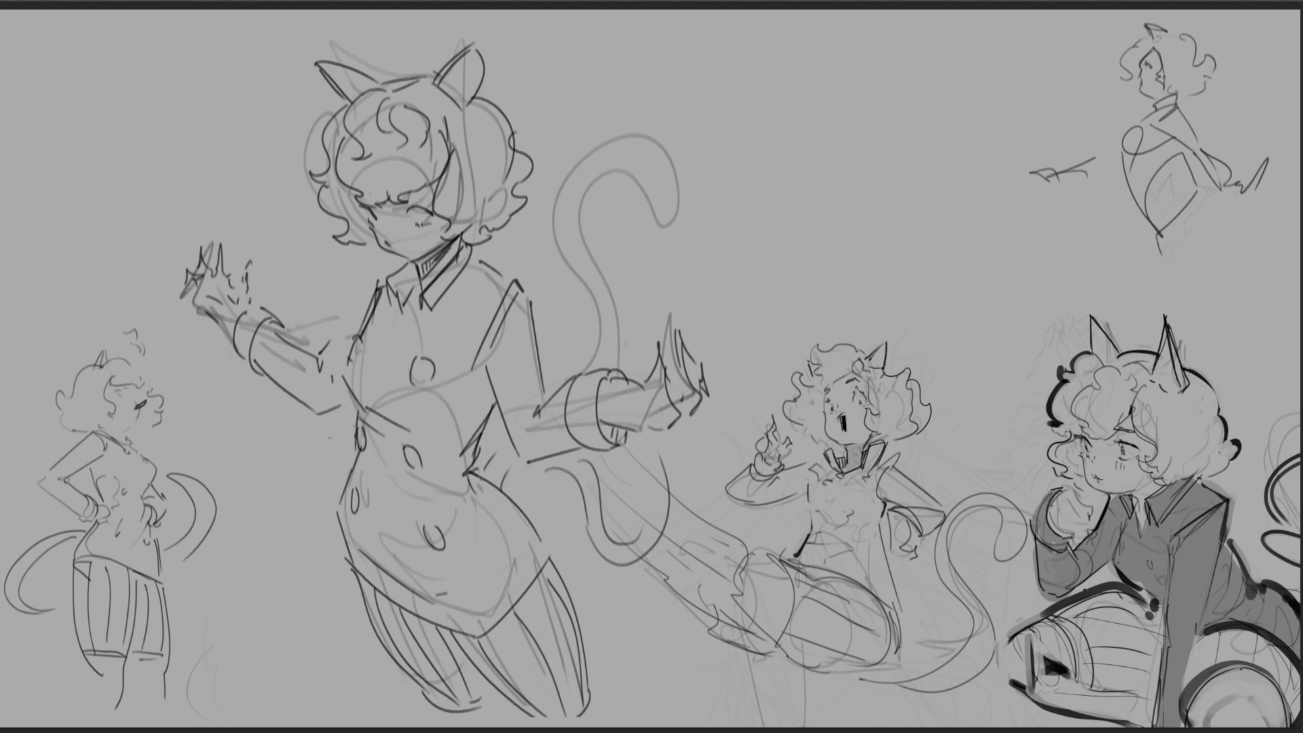
mouse_move(628, 368)
mouse_down()
mouse_move(661, 267)
mouse_move(630, 356)
mouse_up()
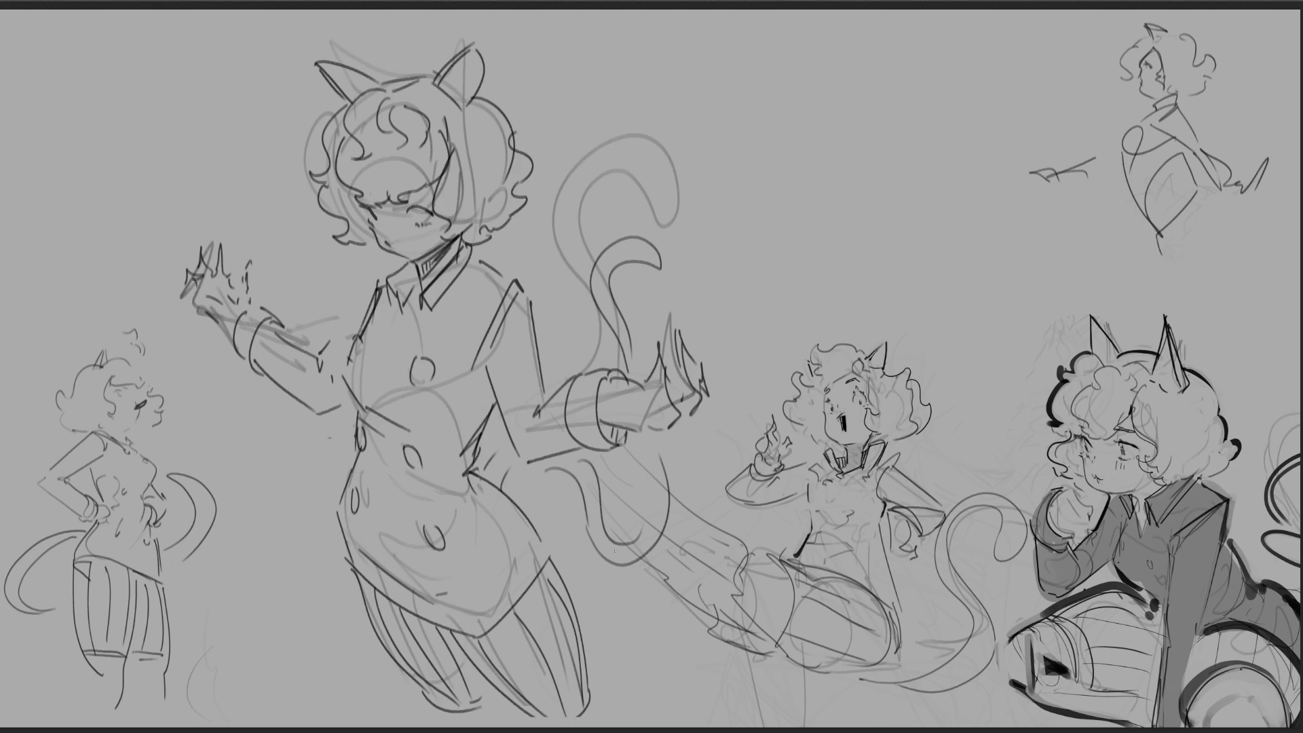
key(ctrl+z)
key(ctrl+z)
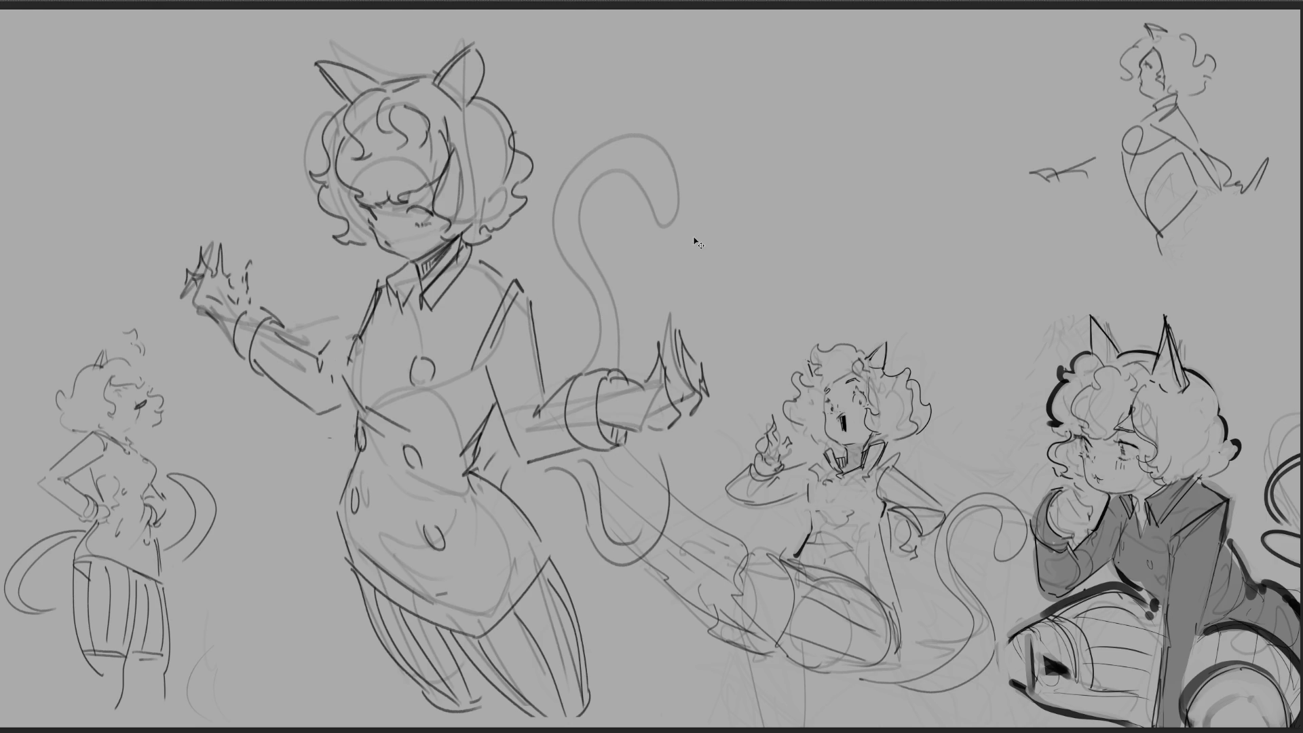
mouse_move(616, 361)
mouse_down()
mouse_move(558, 289)
mouse_move(641, 248)
mouse_move(628, 361)
mouse_move(585, 294)
mouse_move(641, 238)
mouse_move(635, 362)
mouse_move(574, 216)
mouse_move(571, 271)
mouse_move(639, 365)
mouse_up()
key(ctrl+z)
key(ctrl+z)
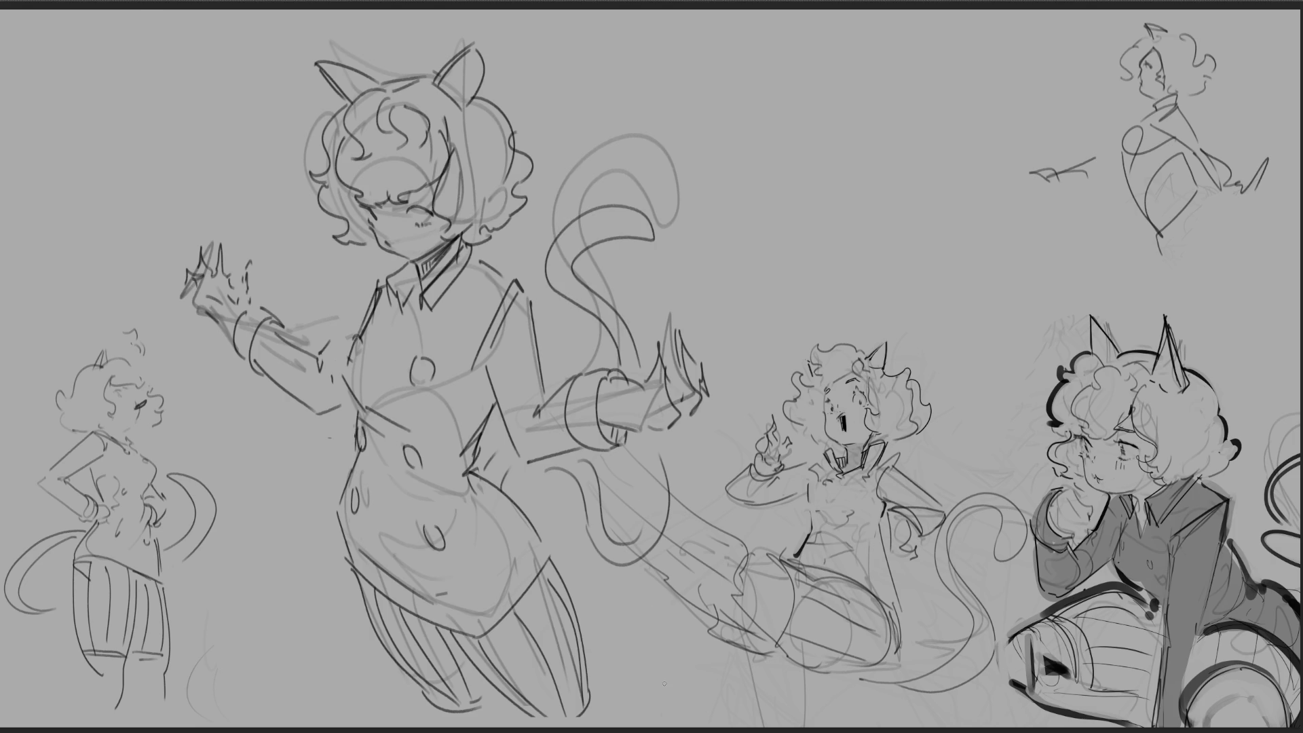
Step: Erase the lower tail loop and faint lines by the head, ear, torso and waist
mouse_move(626, 498)
mouse_down()
mouse_move(587, 468)
mouse_move(577, 482)
mouse_move(631, 544)
mouse_move(610, 525)
mouse_move(682, 505)
mouse_move(593, 349)
mouse_move(597, 265)
mouse_move(669, 106)
mouse_move(676, 184)
mouse_move(662, 217)
mouse_move(650, 176)
mouse_up()
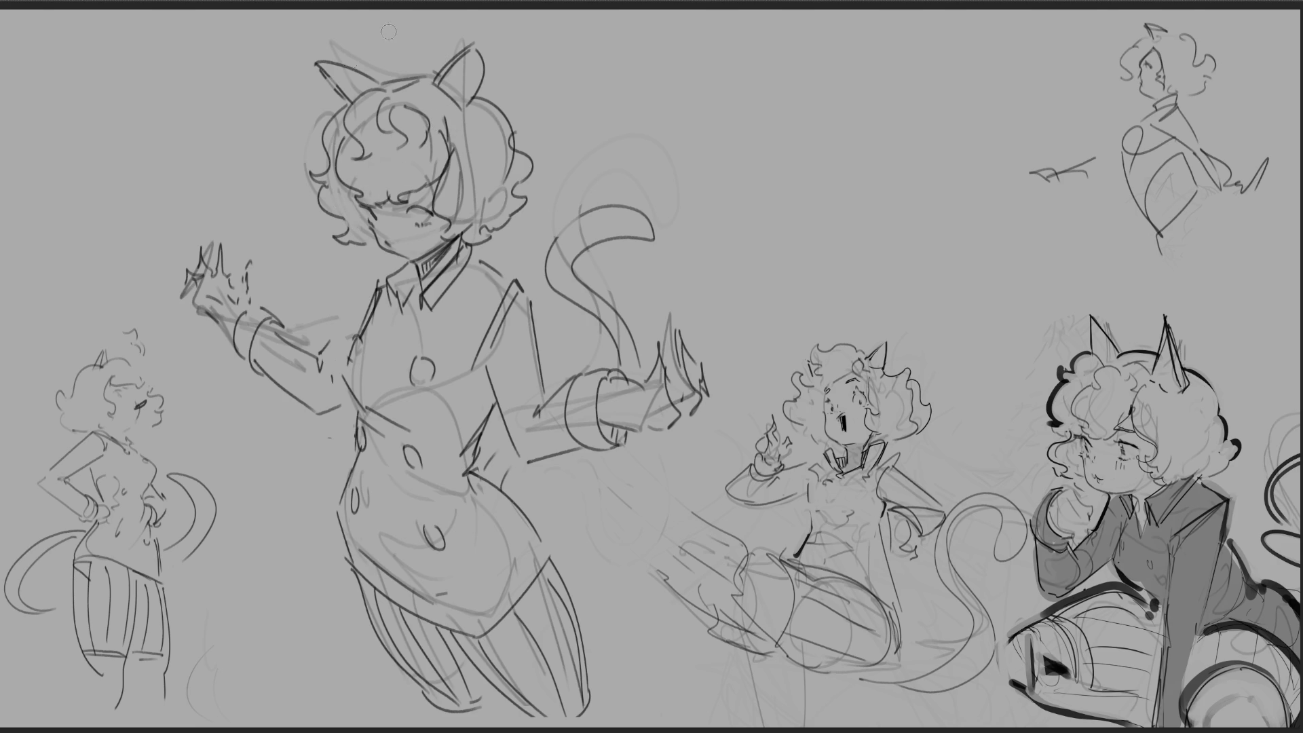
drag(471, 166, 460, 204)
drag(464, 69, 462, 82)
drag(373, 397, 452, 426)
mouse_move(424, 547)
mouse_down()
mouse_move(387, 586)
mouse_move(387, 544)
mouse_move(361, 603)
mouse_up()
drag(440, 615, 505, 589)
mouse_move(512, 543)
mouse_down()
mouse_move(511, 570)
mouse_move(540, 547)
mouse_move(503, 619)
mouse_up()
mouse_move(413, 492)
mouse_down()
mouse_move(455, 476)
mouse_move(464, 499)
mouse_up()
Step: Erase construction lines around both forearms and beside the tail
drag(543, 429, 602, 417)
drag(612, 398, 626, 391)
drag(583, 304, 619, 344)
drag(562, 254, 573, 277)
drag(293, 355, 337, 321)
drag(224, 300, 223, 333)
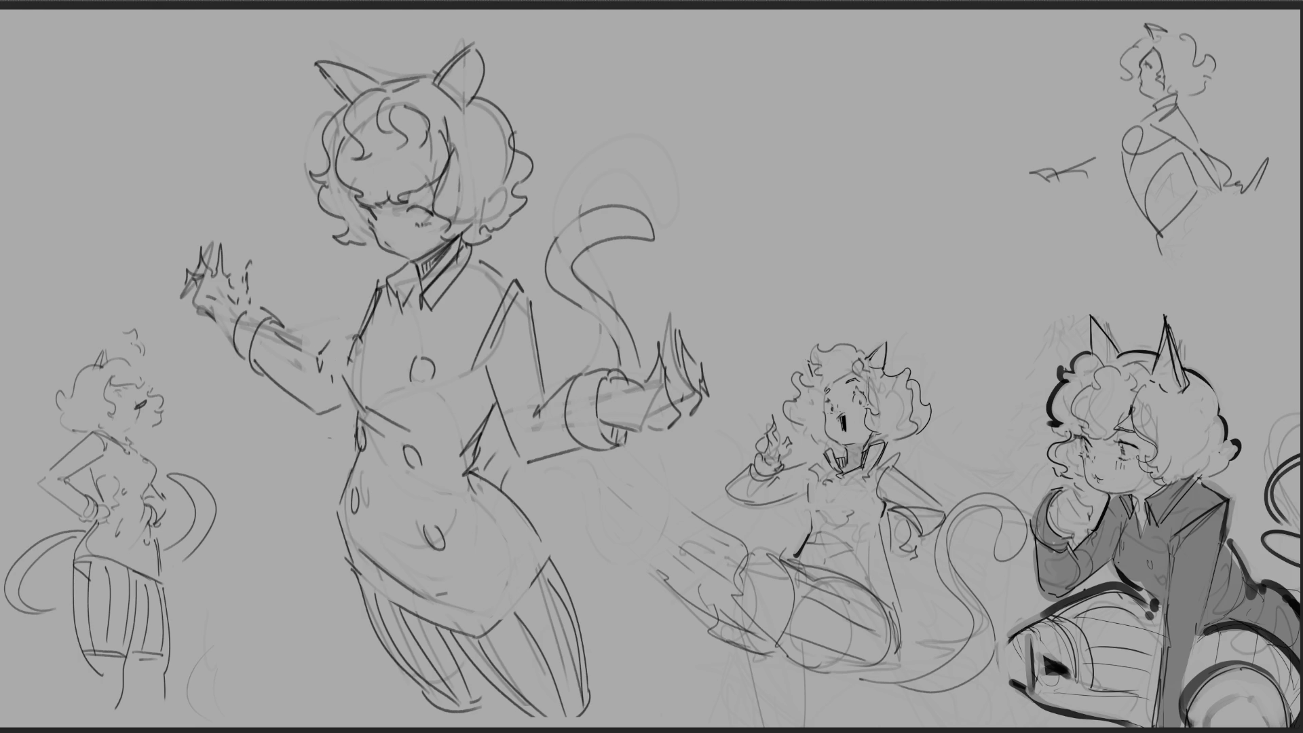
Step: Erase both outstretched arms and draw a lowered arm along the figure's side
mouse_move(714, 391)
mouse_down()
mouse_move(679, 339)
mouse_move(638, 380)
mouse_move(590, 393)
mouse_move(573, 471)
mouse_up()
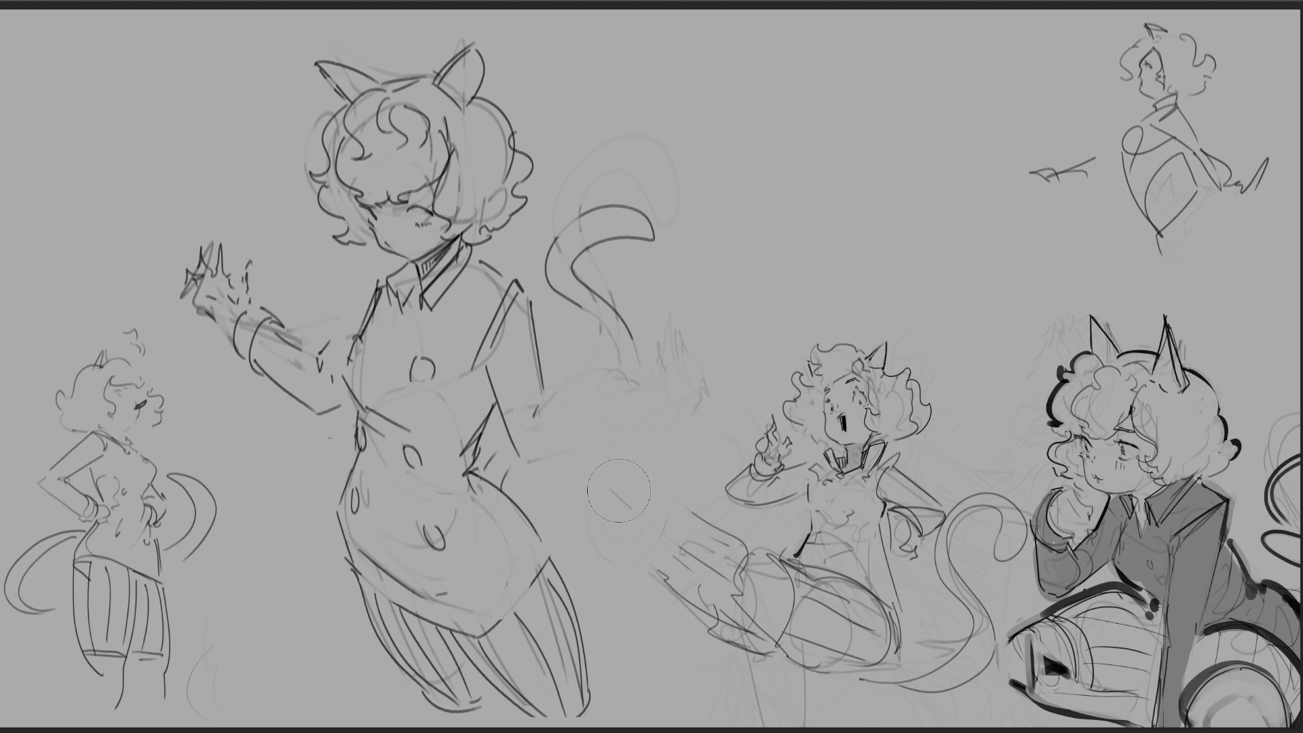
mouse_move(186, 252)
mouse_down()
mouse_move(218, 250)
mouse_move(292, 381)
mouse_move(319, 360)
mouse_move(324, 444)
mouse_up()
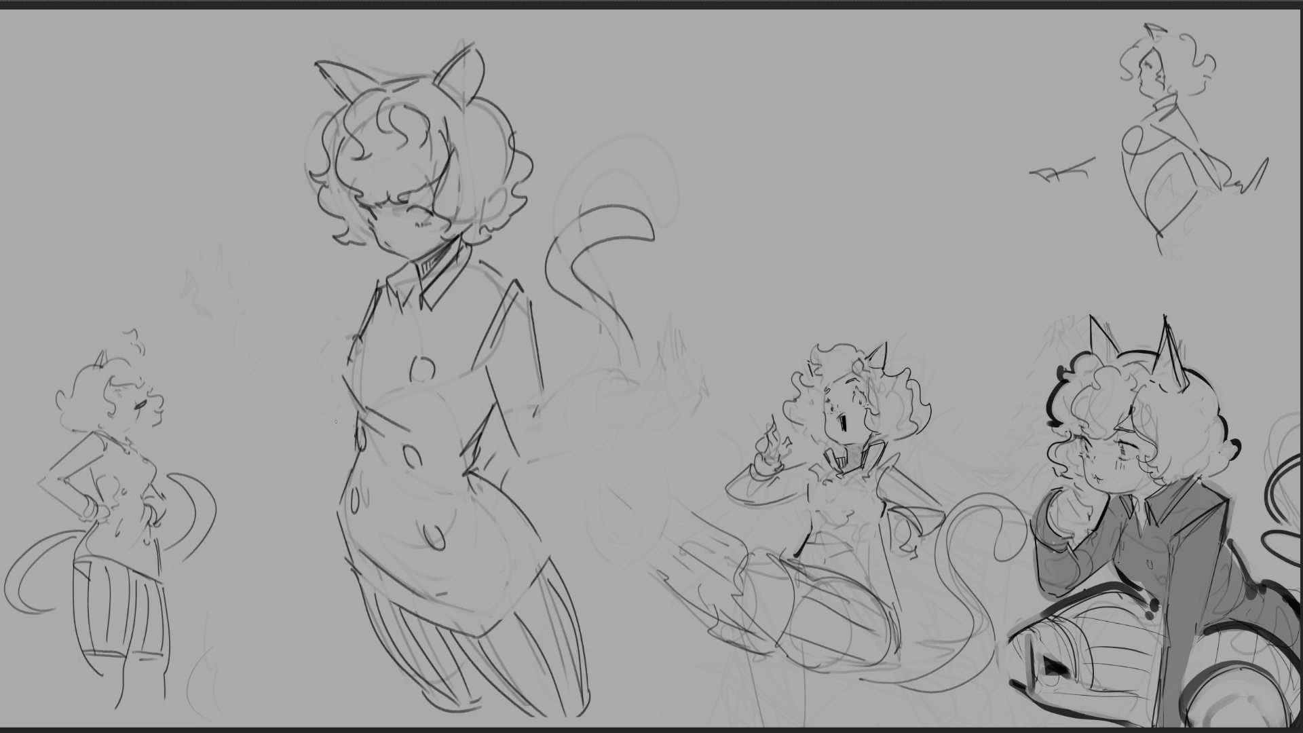
drag(516, 460, 552, 511)
drag(547, 391, 581, 528)
drag(530, 489, 582, 573)
Step: Draw the clawed hand and fingers at the lowered arm's end near the hip
mouse_move(592, 523)
mouse_down()
mouse_move(588, 584)
mouse_move(616, 592)
mouse_up()
drag(634, 527, 631, 584)
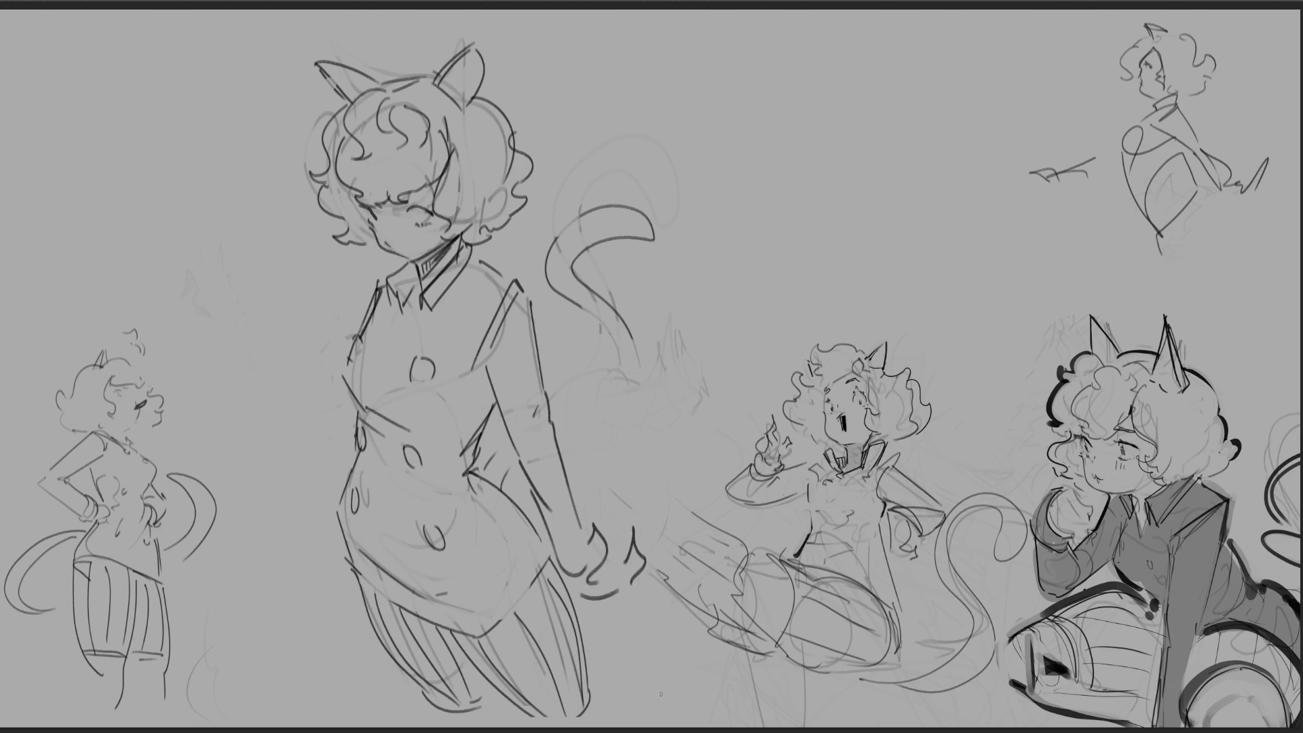
key(ctrl+z)
key(ctrl+z)
mouse_move(567, 590)
mouse_down()
mouse_move(642, 608)
mouse_move(622, 586)
mouse_move(636, 579)
mouse_up()
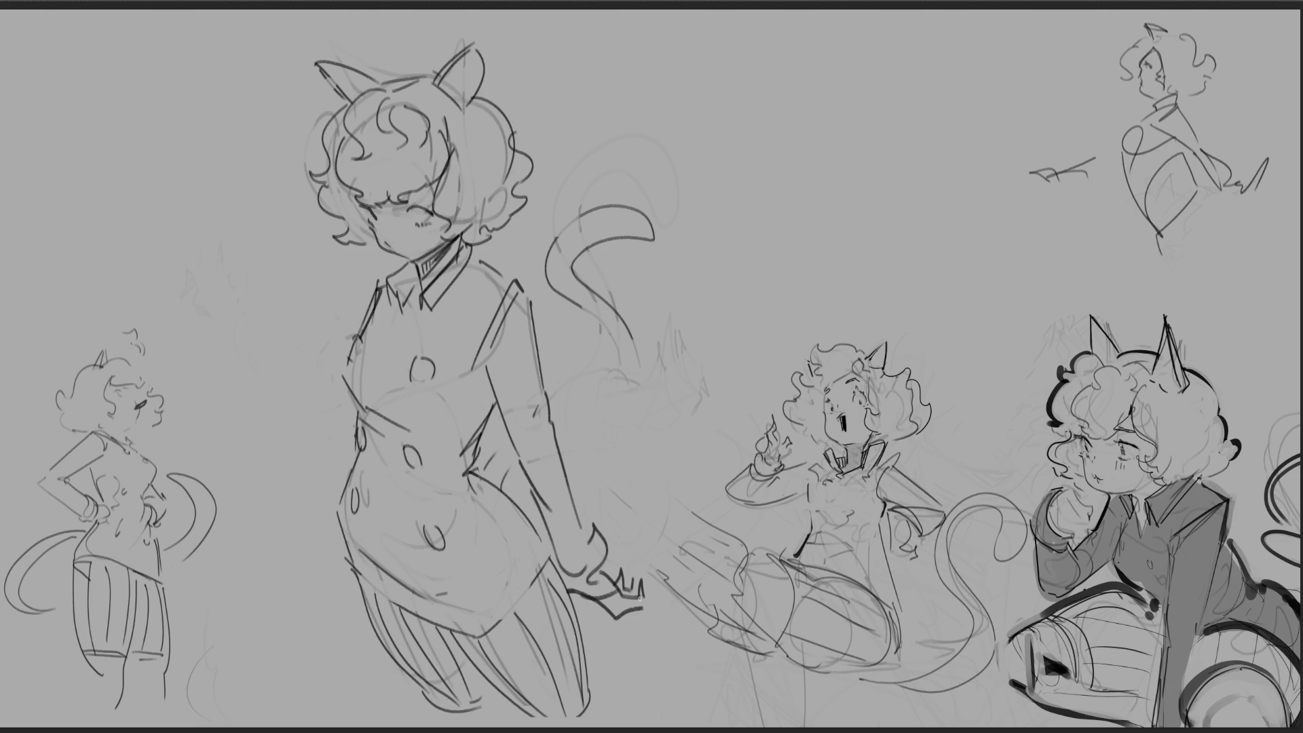
drag(567, 564, 600, 543)
drag(586, 529, 615, 584)
drag(591, 584, 611, 603)
Step: Darken the left shoulder line, hatch the arm, and try a tail stroke
mouse_move(381, 292)
mouse_down()
mouse_move(376, 317)
mouse_move(376, 296)
mouse_up()
drag(485, 431, 488, 451)
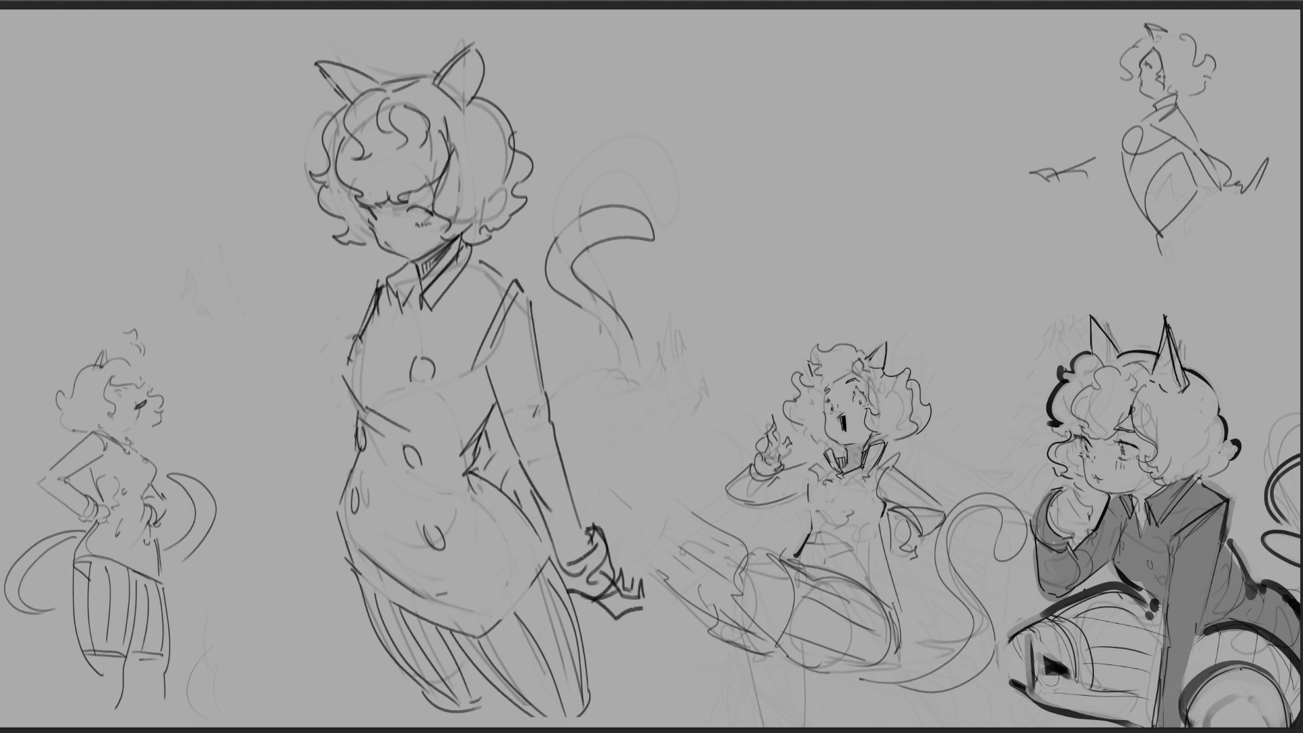
mouse_move(501, 450)
mouse_down()
mouse_move(487, 468)
mouse_move(498, 474)
mouse_up()
drag(511, 468, 504, 482)
mouse_move(565, 454)
mouse_down()
mouse_move(597, 438)
mouse_move(640, 336)
mouse_up()
key(ctrl+z)
Step: Draw an upward-curving tail stroke with an inner line beside it, redoing the first attempt
mouse_move(565, 450)
mouse_down()
mouse_move(637, 391)
mouse_move(642, 333)
mouse_move(597, 434)
mouse_move(640, 340)
mouse_up()
key(ctrl+z)
key(ctrl+z)
key(ctrl+z)
drag(567, 451, 620, 343)
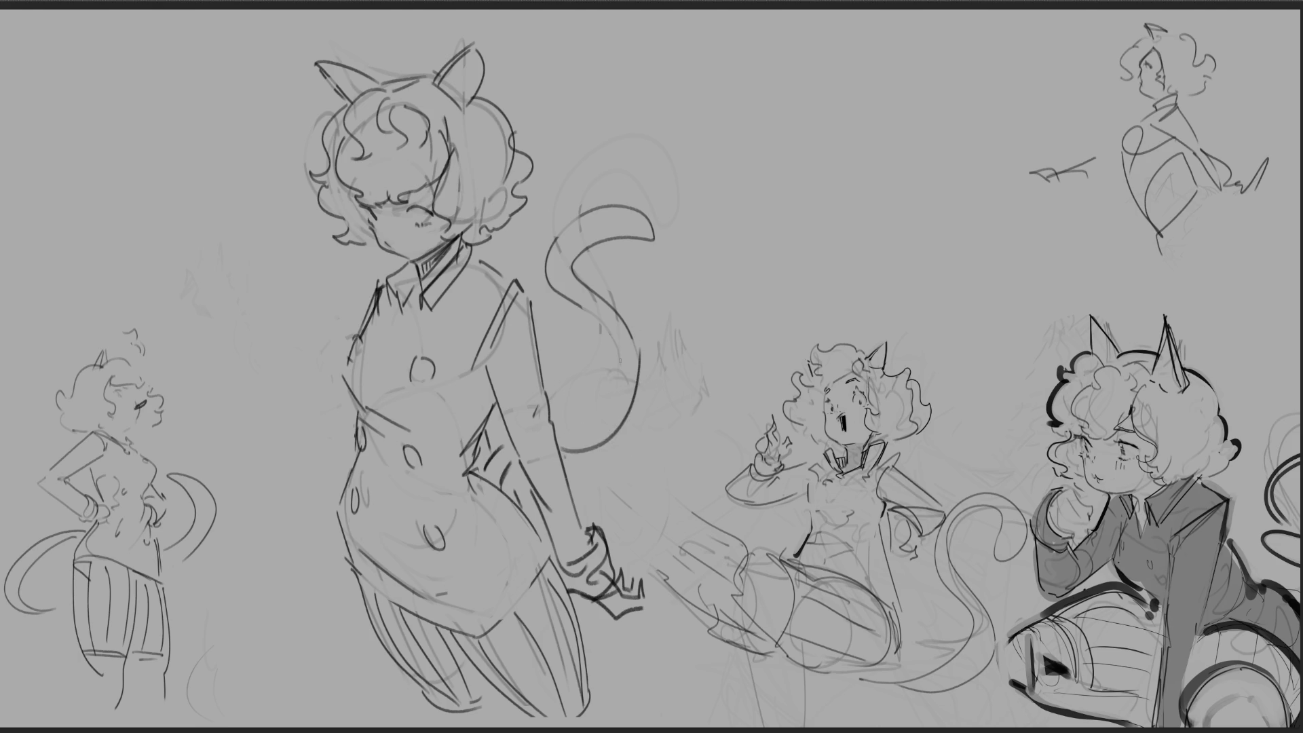
drag(570, 431, 611, 323)
Step: Sweep a larger looping tail out from the hip and up toward the right, redrawing it once
mouse_move(475, 503)
mouse_down()
mouse_move(499, 443)
mouse_move(726, 366)
mouse_move(555, 346)
mouse_up()
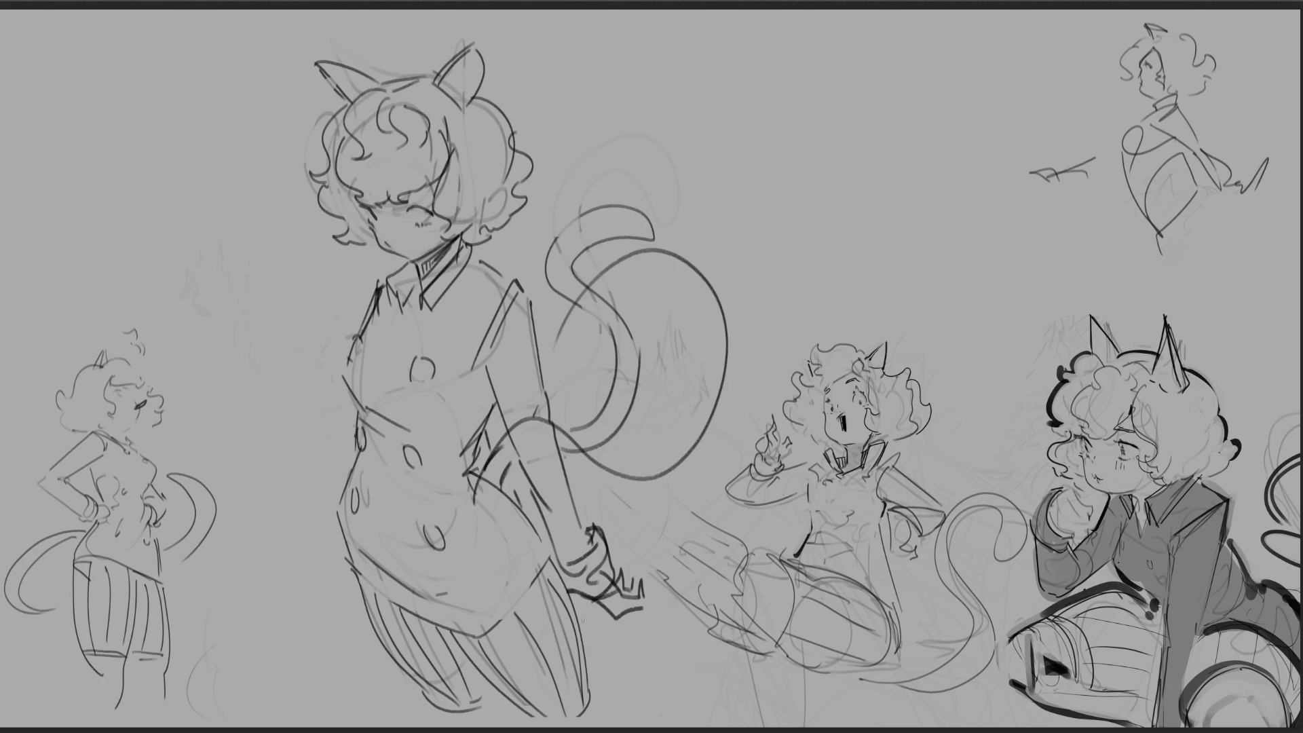
key(ctrl+z)
mouse_move(468, 519)
mouse_down()
mouse_move(631, 479)
mouse_move(605, 360)
mouse_up()
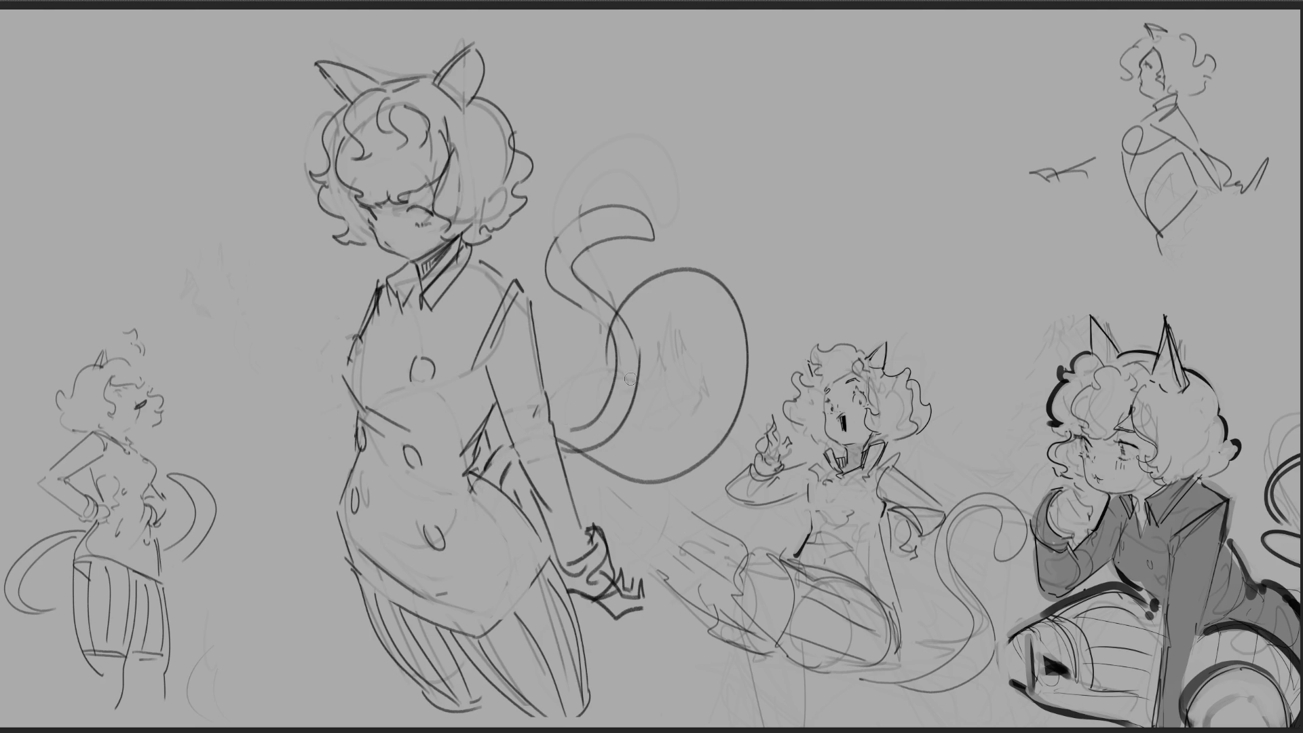
Step: Erase the tail loop's inner curl and small kink, then draw a curve beneath the loop
mouse_move(575, 458)
mouse_down()
mouse_move(565, 443)
mouse_move(601, 451)
mouse_move(615, 423)
mouse_move(617, 344)
mouse_move(628, 347)
mouse_move(610, 302)
mouse_move(553, 234)
mouse_move(597, 212)
mouse_move(621, 238)
mouse_move(649, 228)
mouse_move(645, 215)
mouse_move(592, 254)
mouse_move(607, 275)
mouse_move(607, 182)
mouse_up()
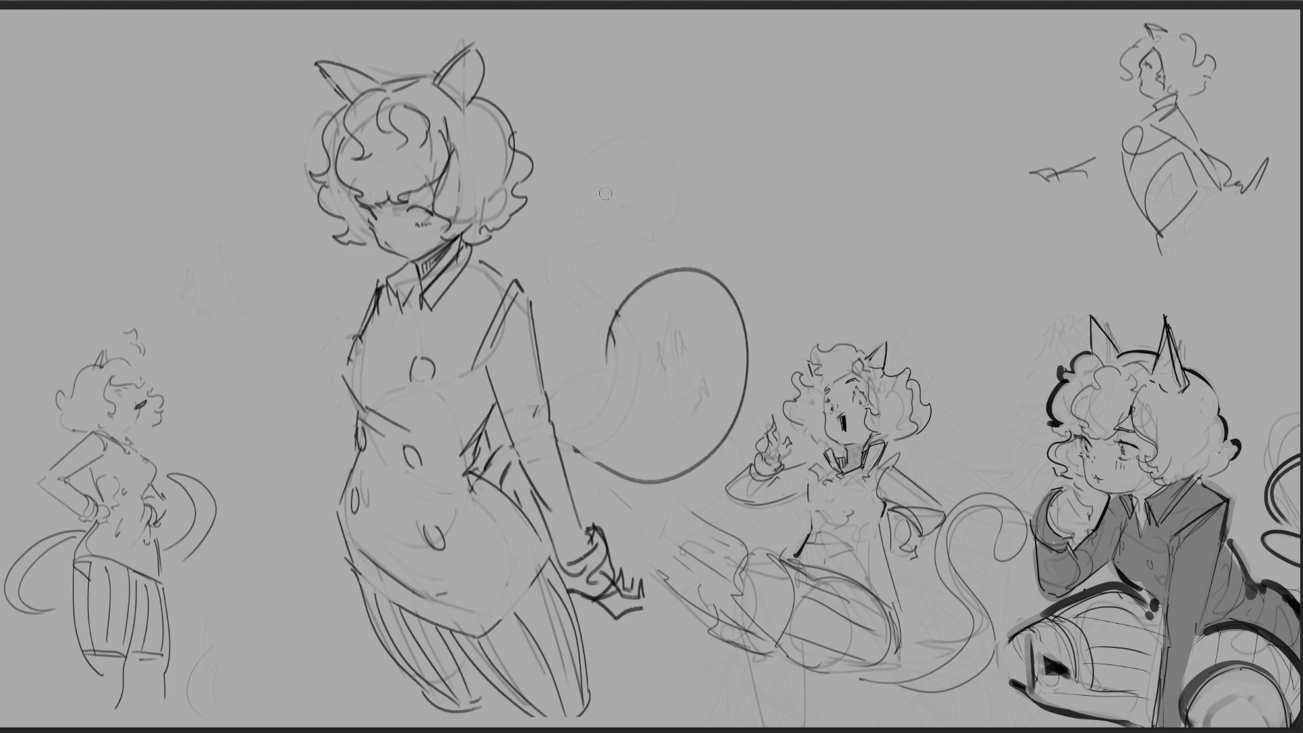
mouse_move(613, 347)
mouse_down()
mouse_move(626, 314)
mouse_move(695, 370)
mouse_up()
drag(561, 421, 679, 444)
Step: Redraw a shorter curve beneath the tail loop and a small hook inside it, undoing misplaced strokes
key(ctrl+z)
drag(563, 418, 643, 469)
key(ctrl+z)
mouse_move(570, 418)
mouse_down()
mouse_move(611, 453)
mouse_move(726, 380)
mouse_move(638, 339)
mouse_up()
mouse_move(615, 382)
mouse_down()
mouse_move(627, 391)
mouse_move(617, 375)
mouse_move(641, 351)
mouse_up()
Step: Try a long inner arc connecting the hook, undo it, then lasso and cut away the old tail
key(ctrl+z)
key(ctrl+z)
drag(674, 290, 714, 410)
mouse_move(605, 372)
mouse_down()
mouse_move(641, 346)
mouse_move(660, 303)
mouse_move(721, 428)
mouse_move(674, 448)
mouse_up()
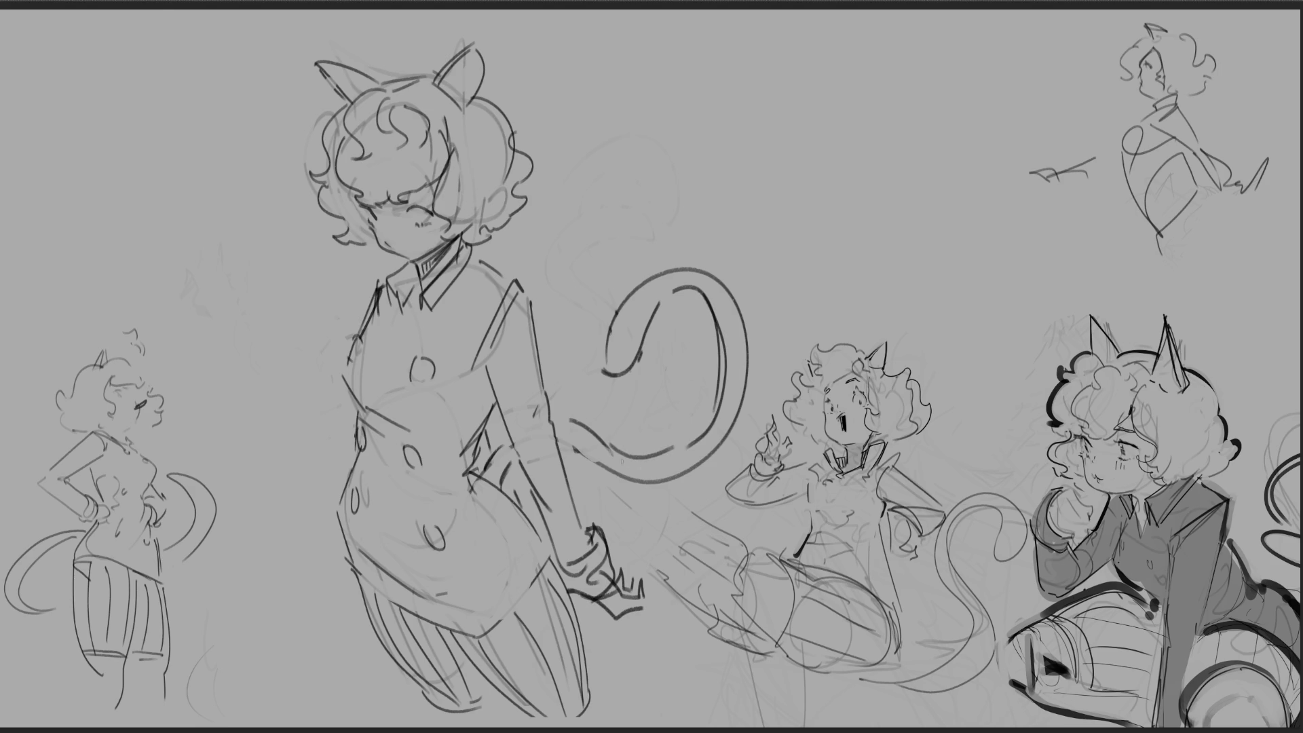
key(ctrl+z)
mouse_move(759, 280)
mouse_down()
mouse_move(656, 225)
mouse_move(587, 351)
mouse_move(564, 441)
mouse_move(681, 504)
mouse_move(745, 425)
mouse_move(784, 285)
mouse_up()
key(ctrl+x)
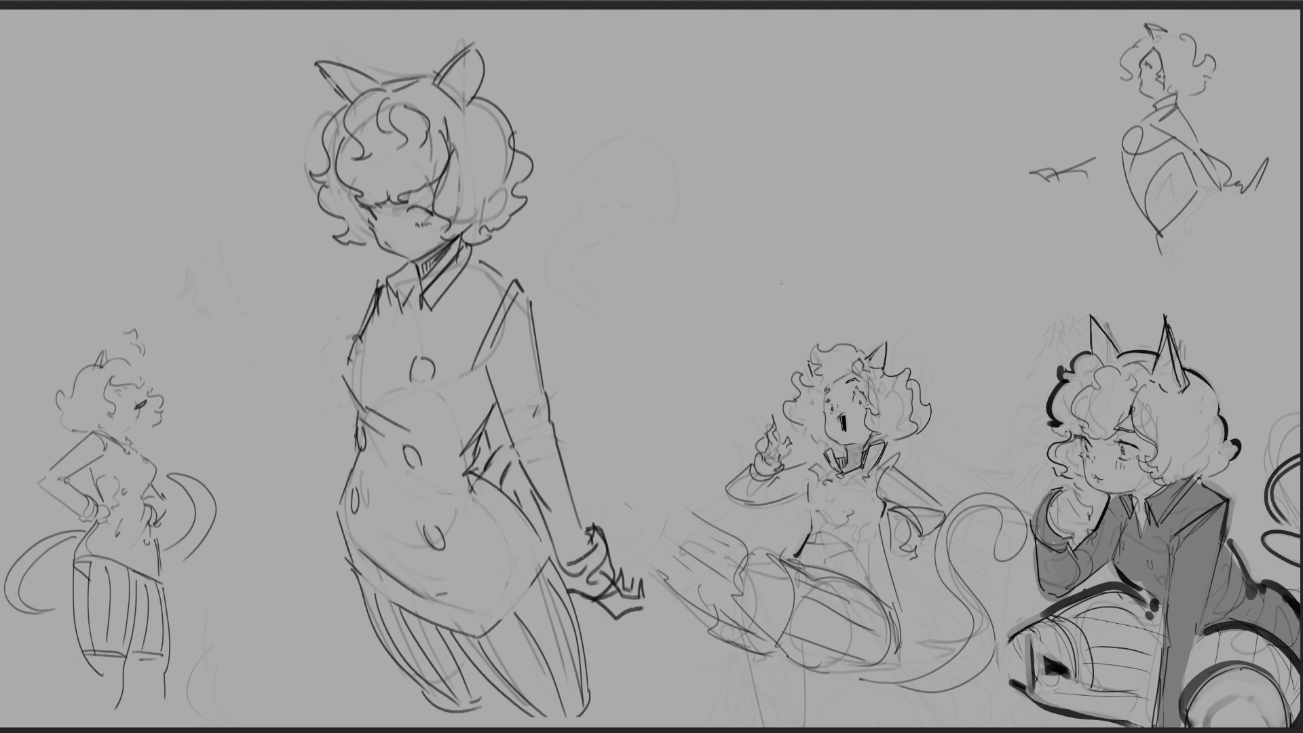
Step: Touch up the figure's waist, hip smudge and arm with short strokes
drag(491, 465, 510, 451)
drag(496, 463, 499, 462)
drag(501, 477, 502, 448)
drag(566, 442, 627, 481)
Step: Sketch the new tall curling tail's arcs beside the hip, undoing and redoing the latest strokes
mouse_move(565, 334)
mouse_down()
mouse_move(630, 319)
mouse_move(665, 428)
mouse_up()
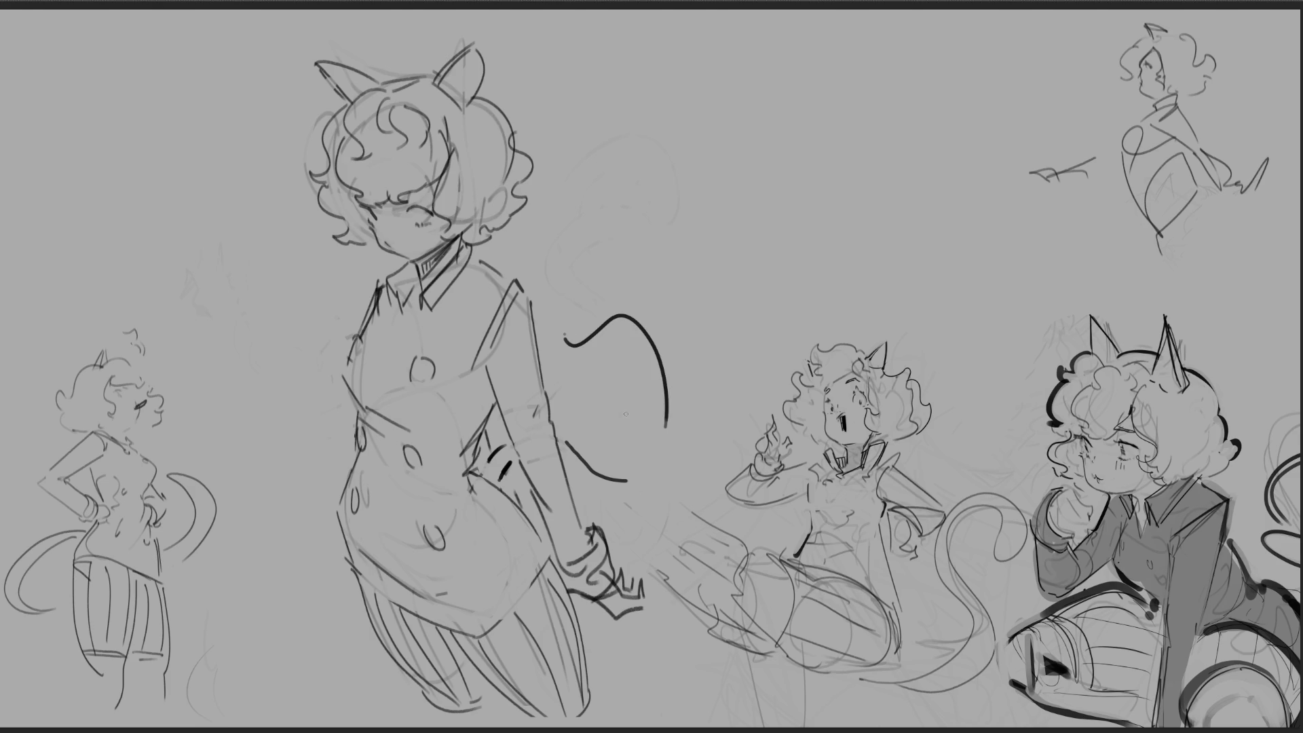
mouse_move(565, 331)
mouse_down()
mouse_move(619, 280)
mouse_move(660, 294)
mouse_up()
drag(670, 308, 692, 393)
drag(666, 490, 632, 497)
drag(588, 496, 614, 502)
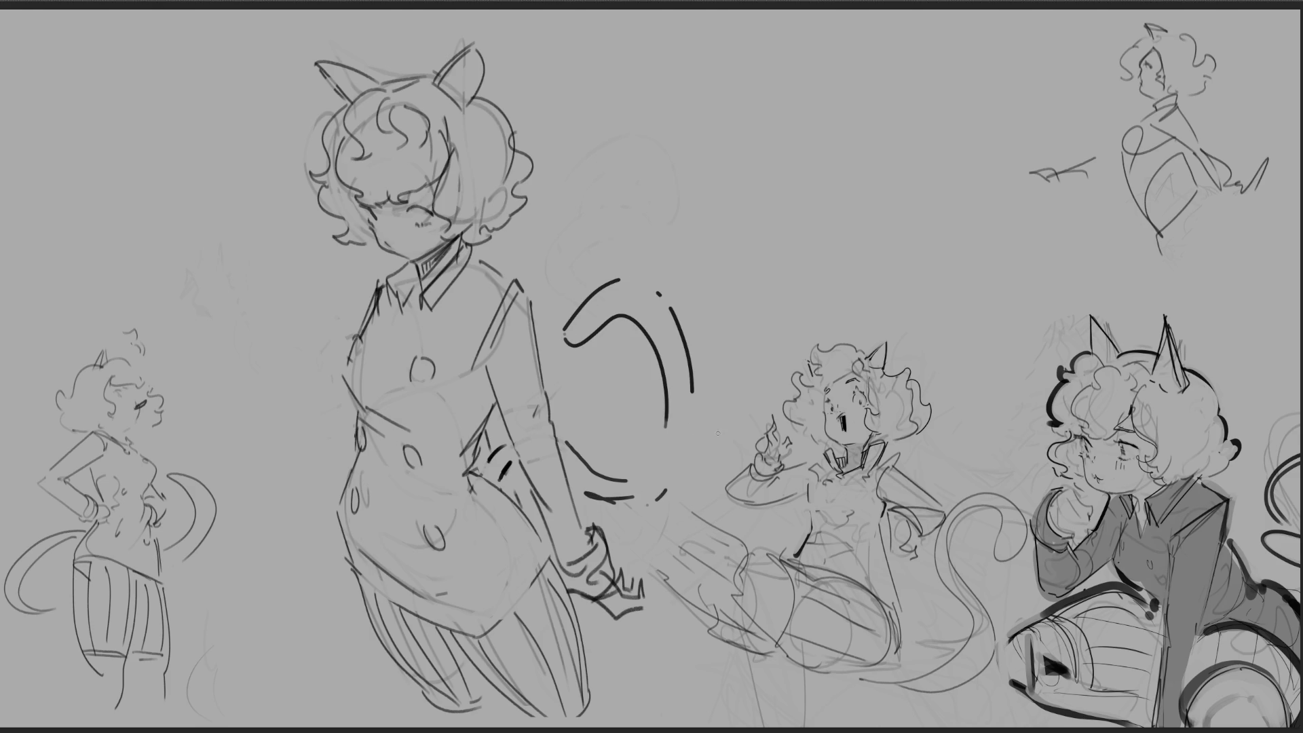
key(ctrl+z)
key(ctrl+z)
key(ctrl+z)
key(ctrl+z)
key(ctrl+z)
key(ctrl+z)
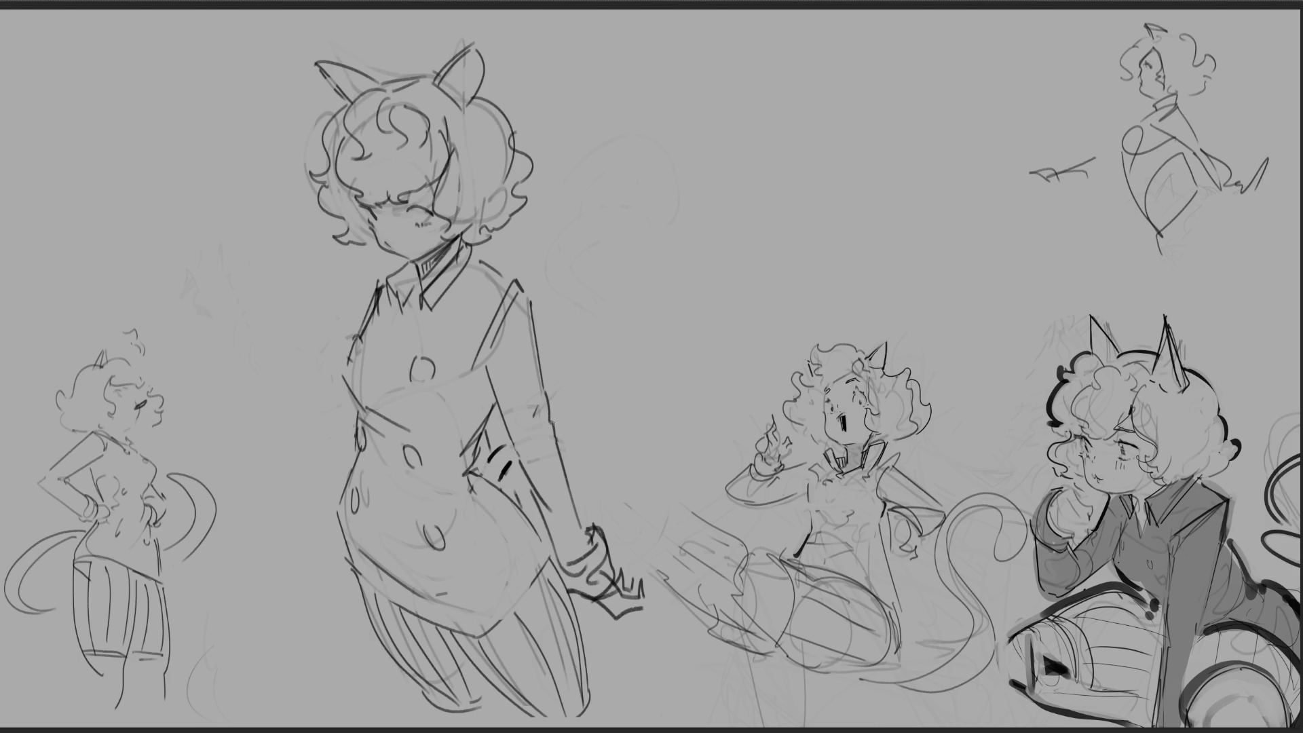
key(ctrl+shift+z)
key(ctrl+shift+z)
key(ctrl+shift+z)
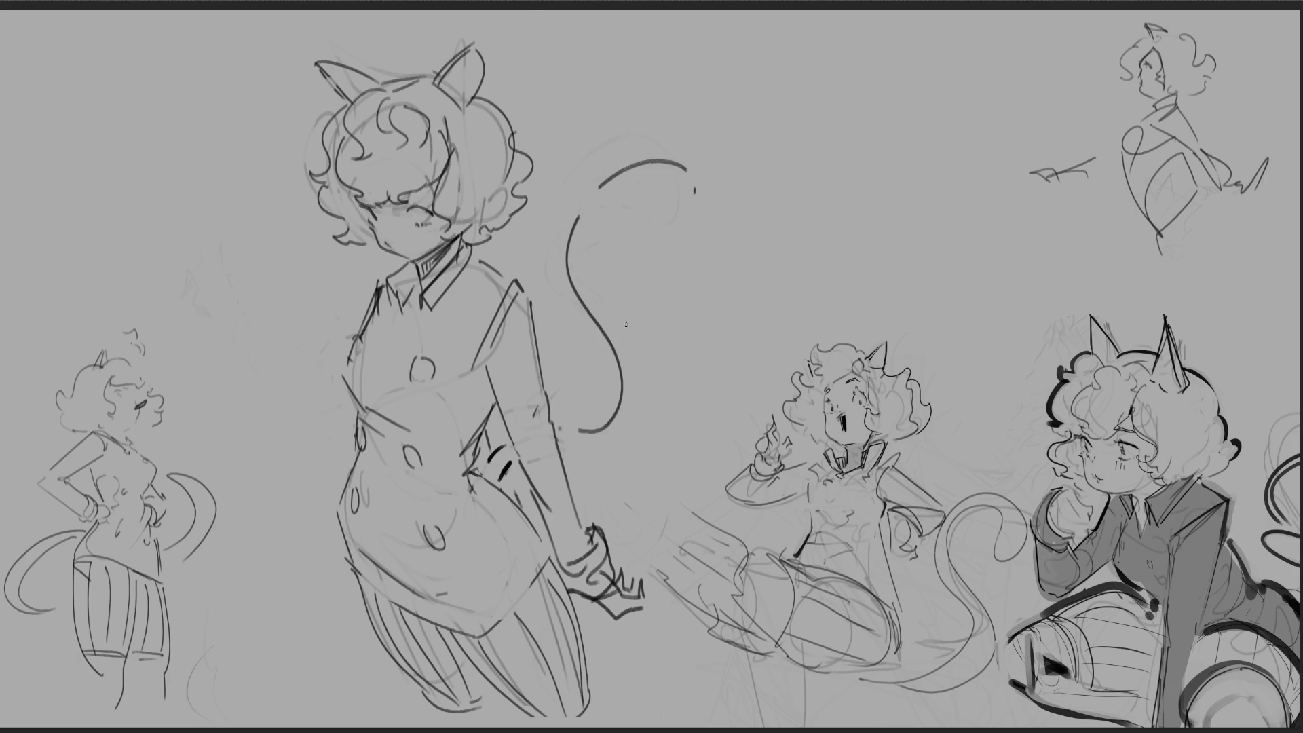